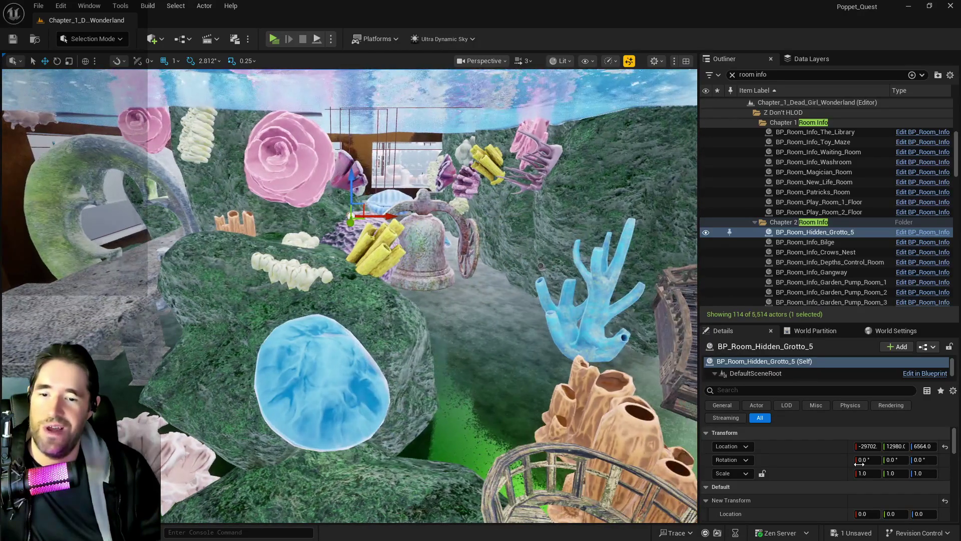
Set the Hidden Grotto room volume's Z scale to 20, making it 146×168×20.
scroll(858, 462, down, 4)
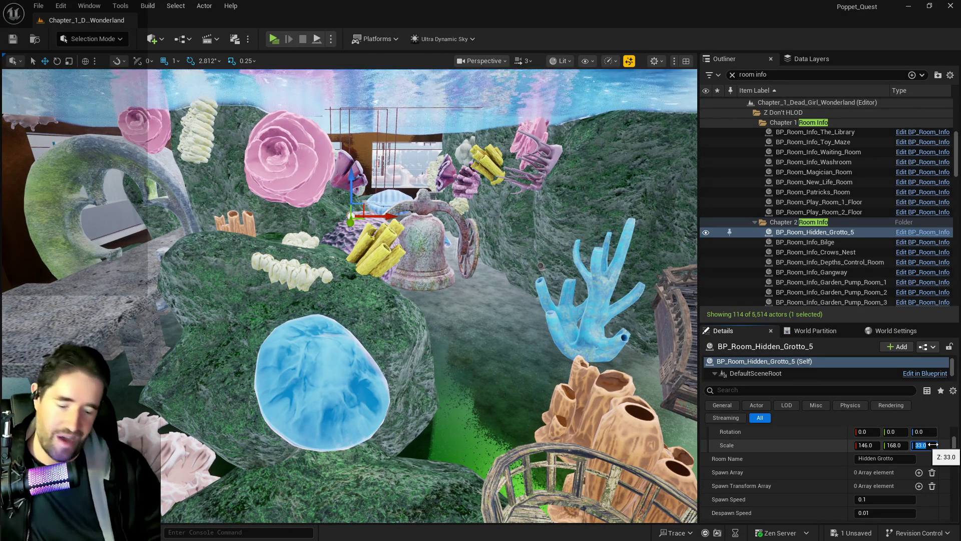
text(20)
key(Return)
mouse_move(469, 365)
mouse_down()
mouse_move(466, 381)
mouse_move(440, 371)
mouse_move(431, 350)
mouse_move(431, 131)
mouse_up()
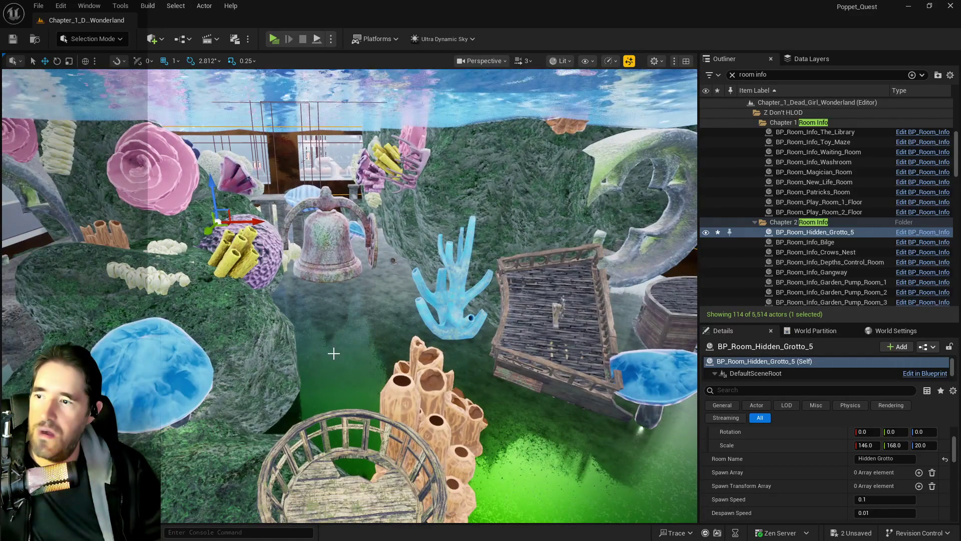
Reselect and frame BP_Room_Hidden_Grotto_5, then search the Outliner for 'sunken depth room'.
click(393, 263)
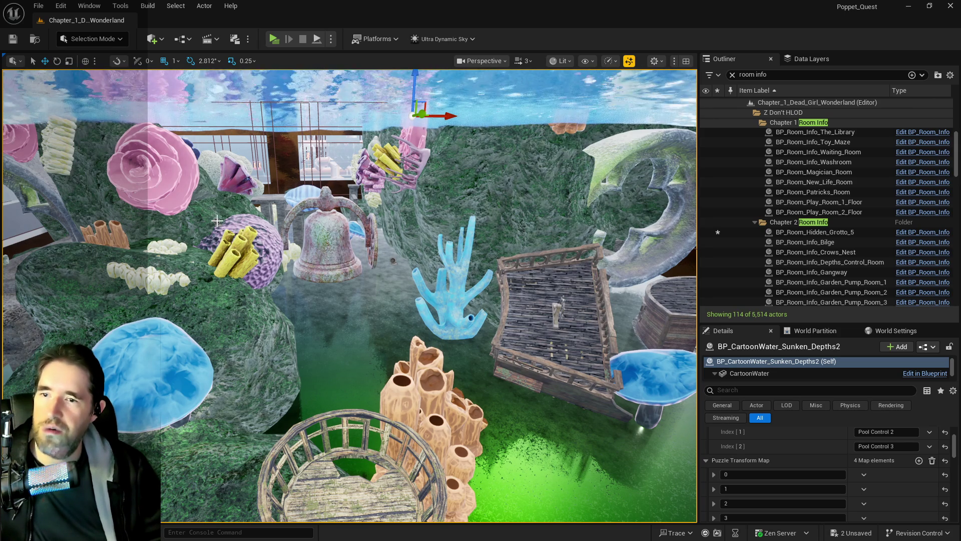
mouse_move(393, 261)
mouse_down()
mouse_move(317, 254)
mouse_move(409, 135)
mouse_up()
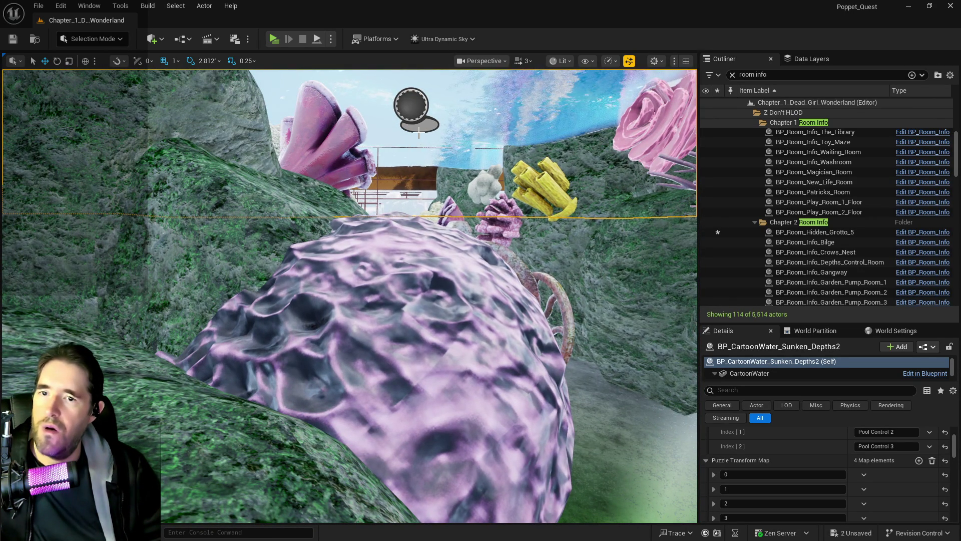
click(801, 232)
key(f)
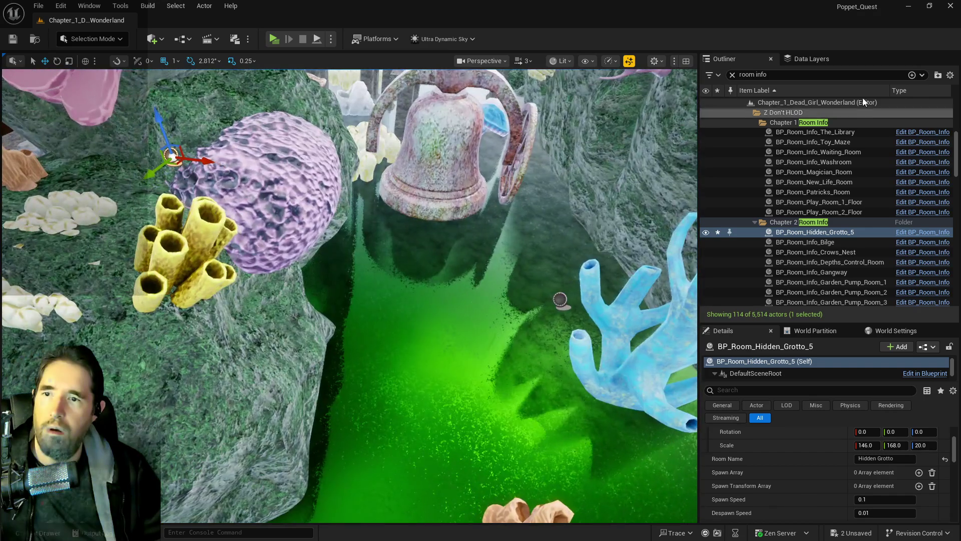
click(749, 75)
text(sunken depth)
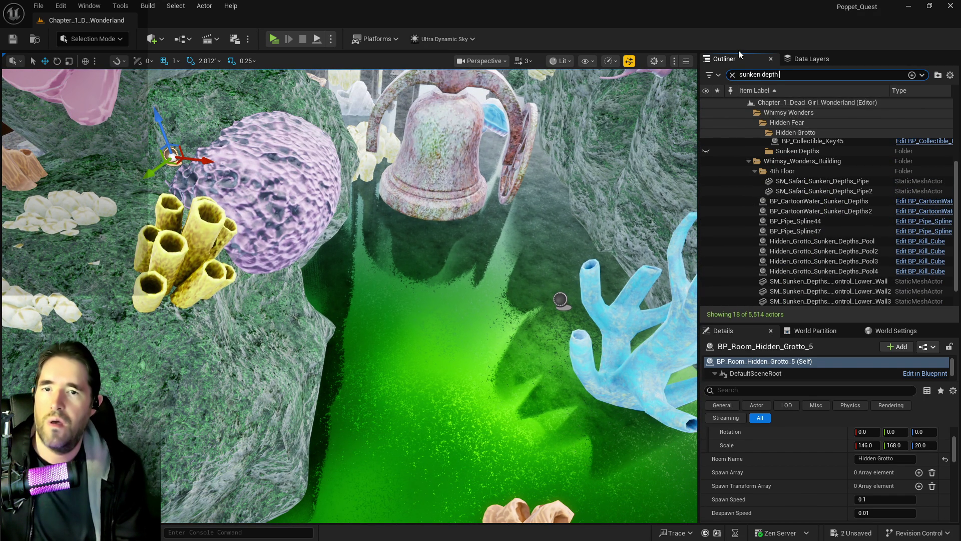
text( room)
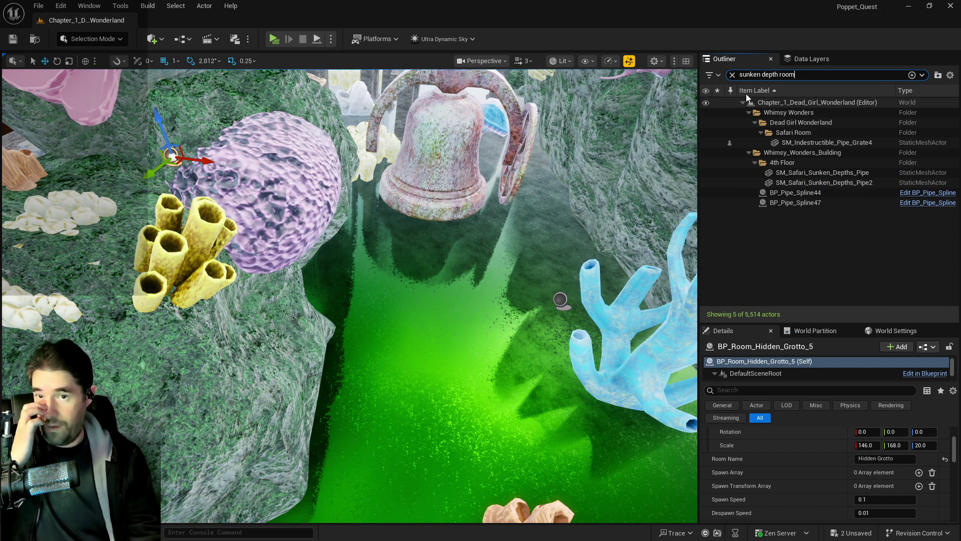
Clear the search and rename BP_Room_Hidden_Grotto_5 to BP_Room_The_Sunken_Depths.
click(733, 75)
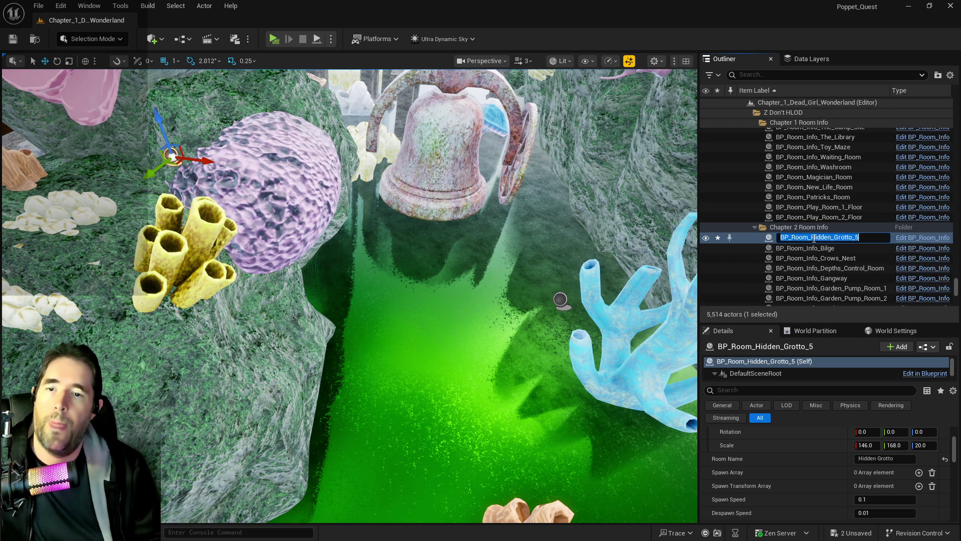
click(812, 238)
text(Sunk)
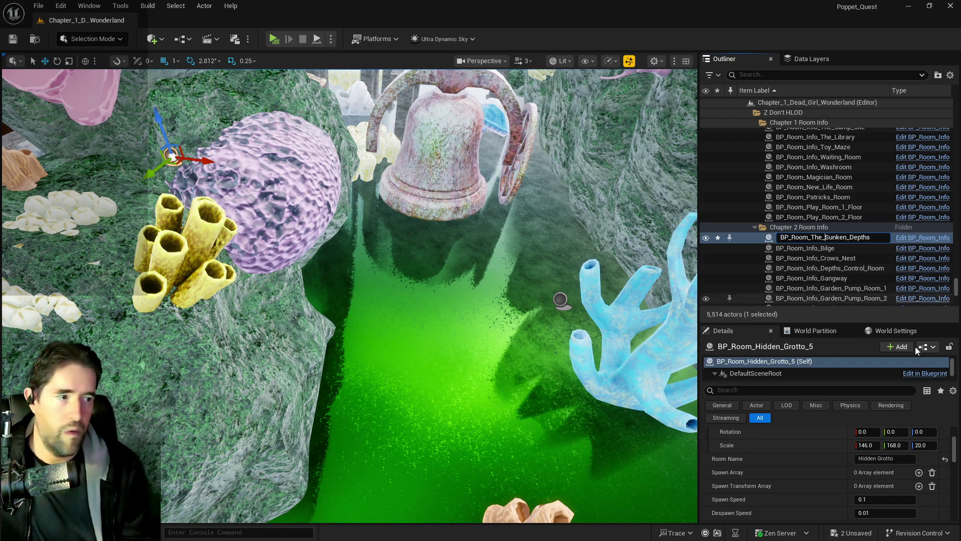
click(882, 458)
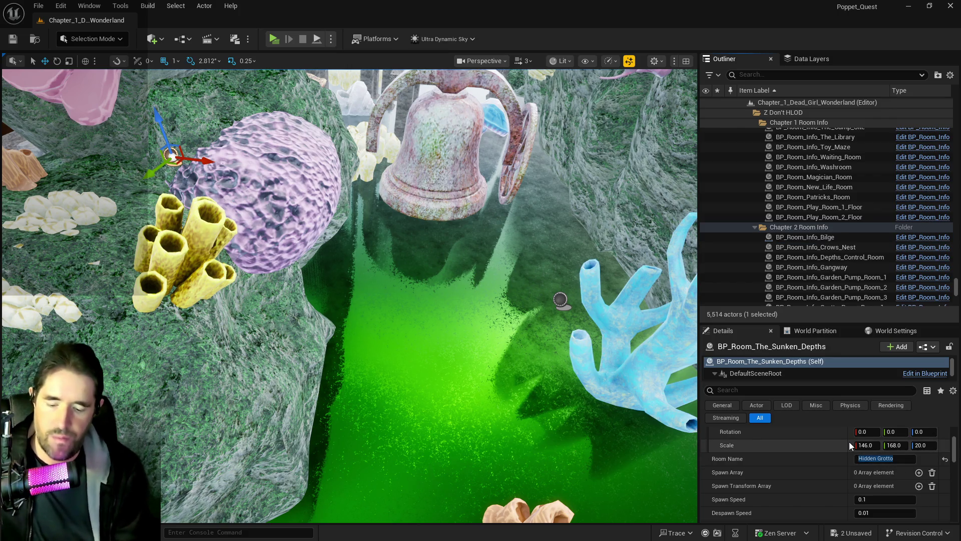
key(Escape)
drag(384, 249, 384, 205)
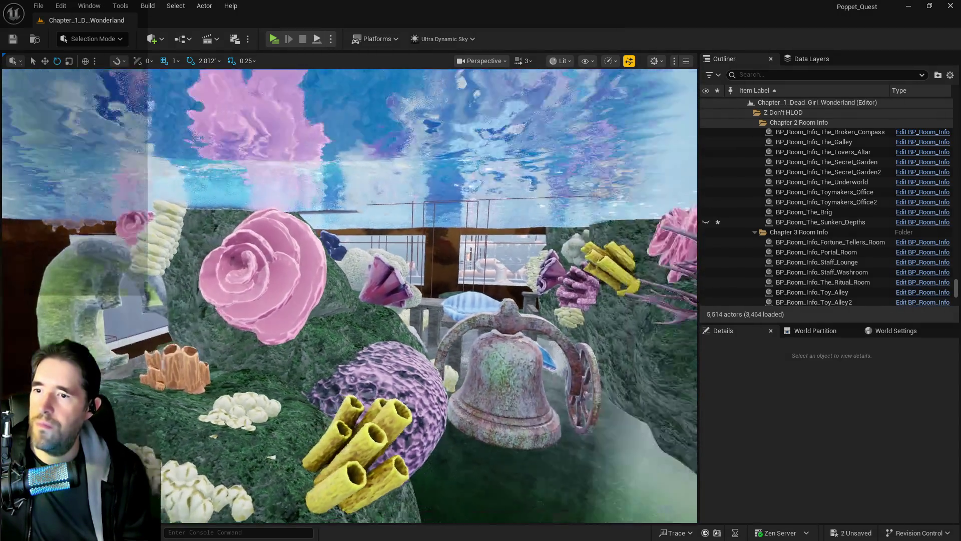
Unhide the renamed room actor and change its Room Name from 'Hidden Grotto' to 'The Sunken Depths'.
key(ctrl+z)
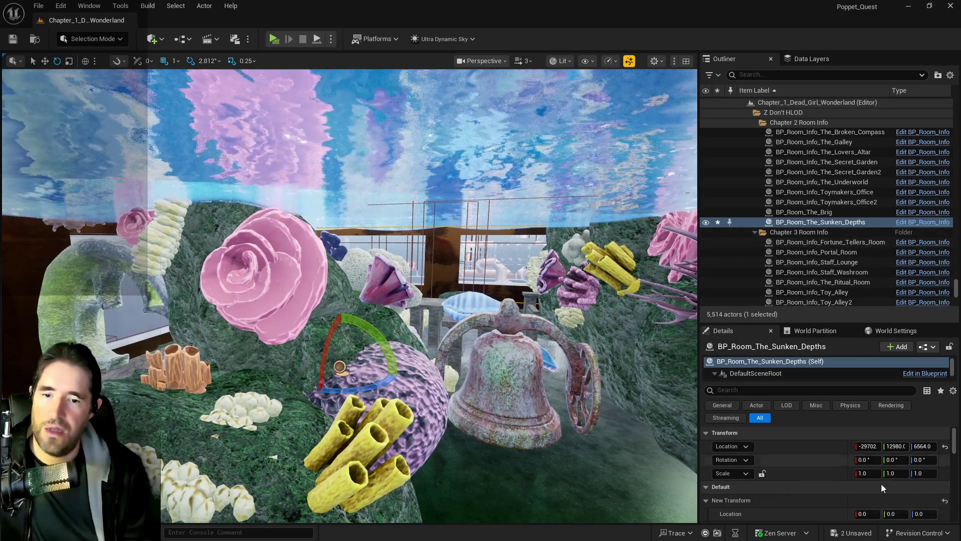
scroll(881, 484, down, 2)
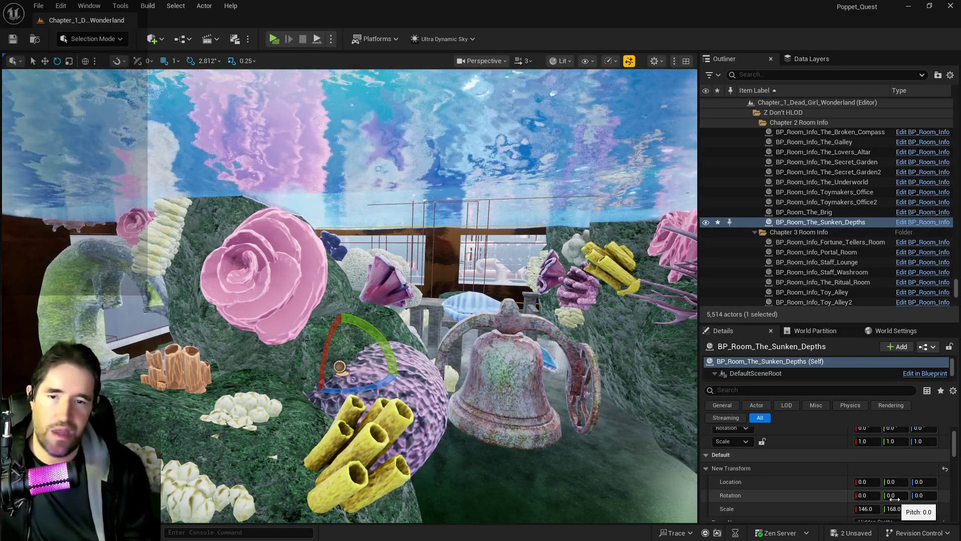
scroll(901, 475, down, 3)
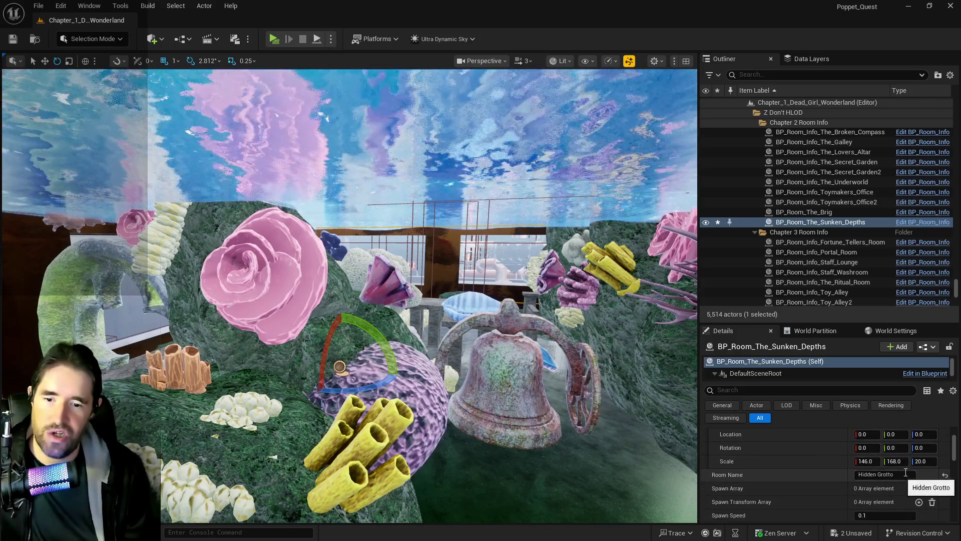
click(905, 472)
text(The Sunken)
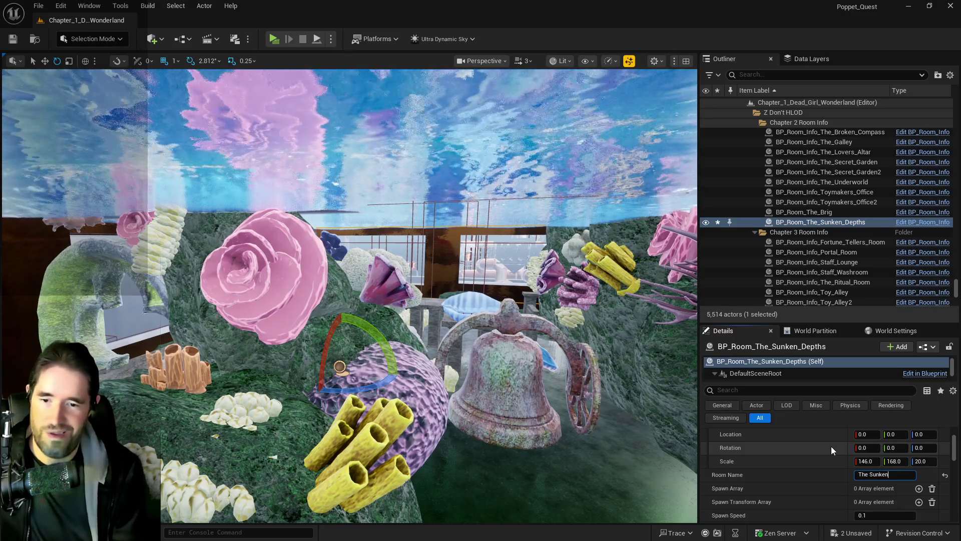
text( Depths)
mouse_move(551, 521)
mouse_down()
mouse_move(351, 301)
mouse_move(44, 69)
mouse_up()
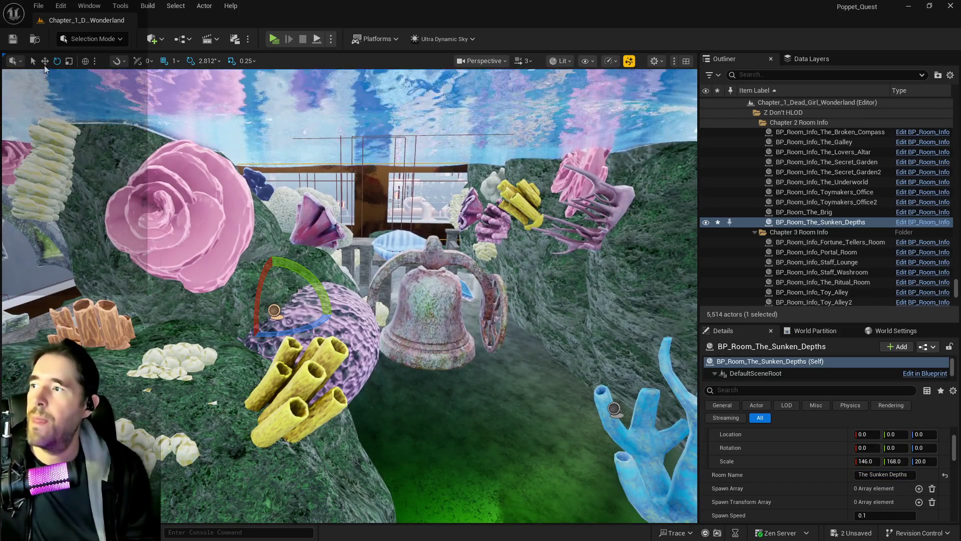
click(45, 60)
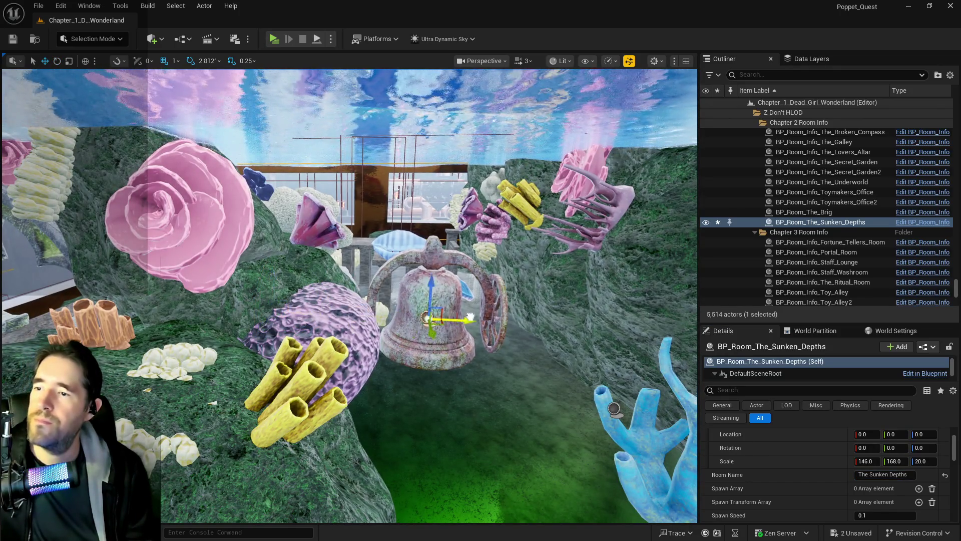
Slide the Sunken Depths room volume along X to sit beside the bell.
drag(505, 325, 543, 261)
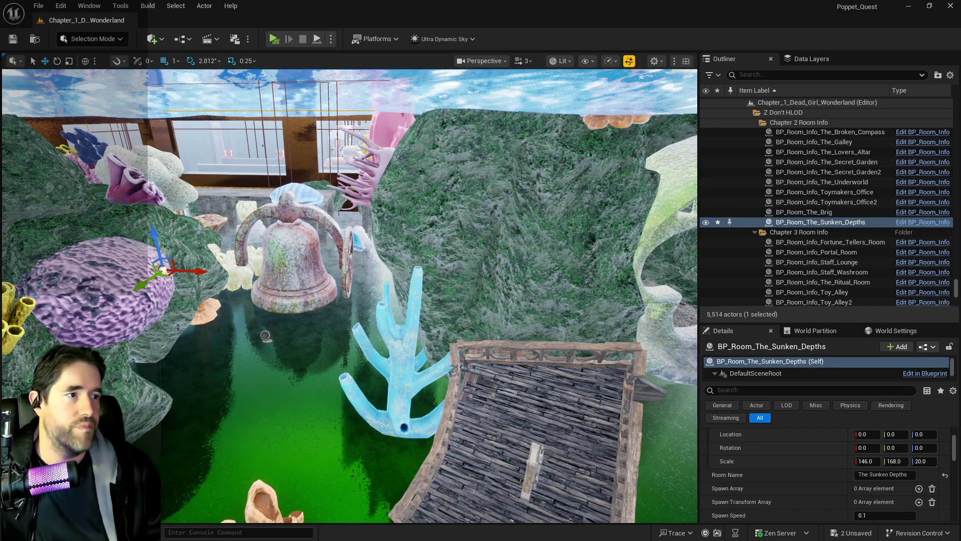
key(e)
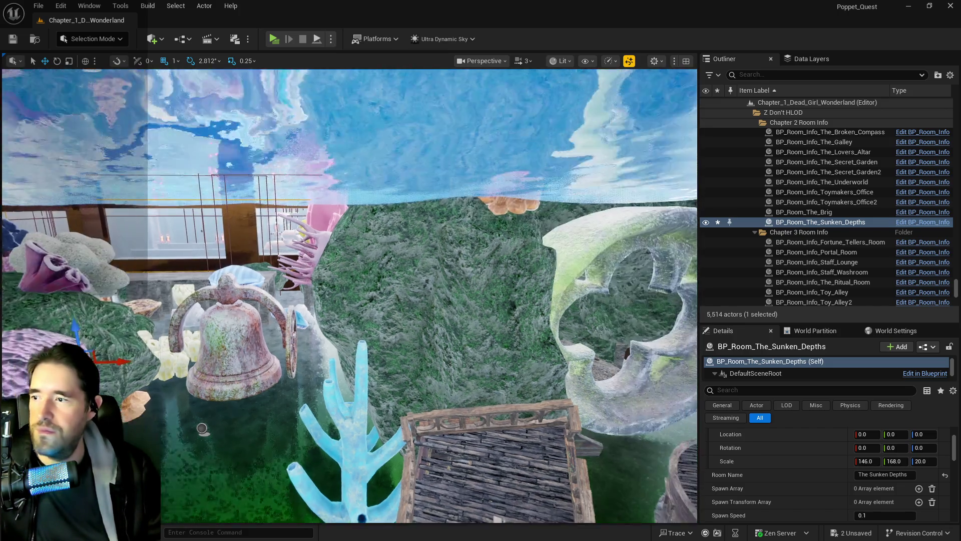
key(q)
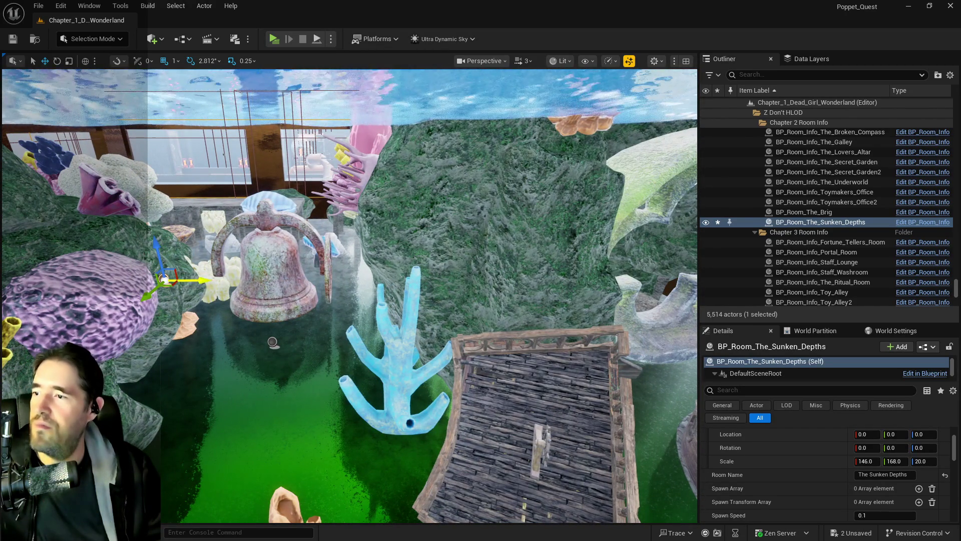
drag(198, 280, 313, 281)
key(f)
Set the room volume's X scale to 80.
key(r)
click(866, 461)
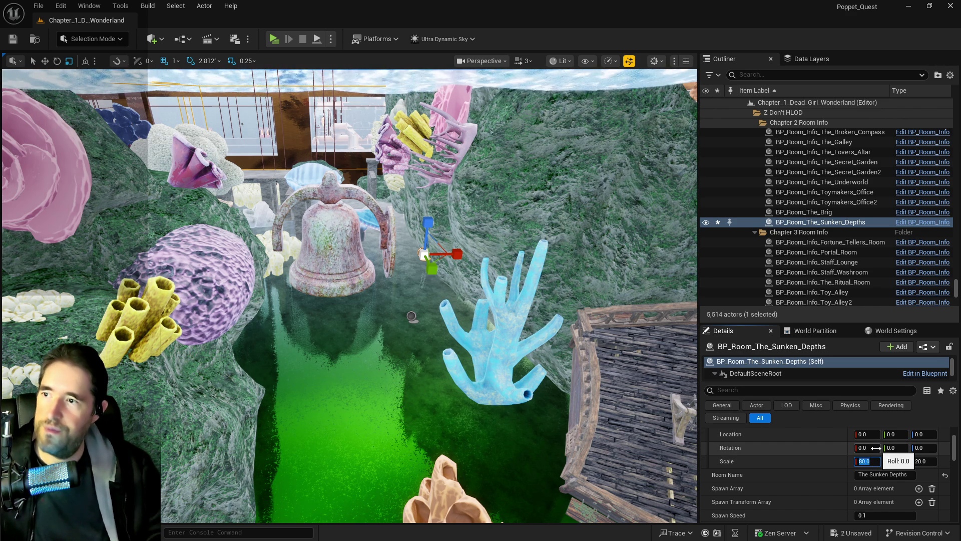
key(Return)
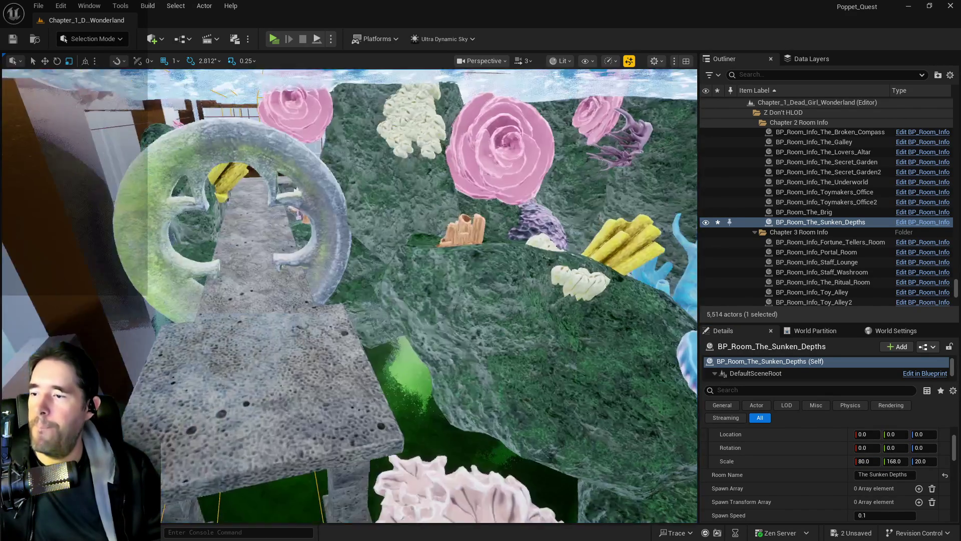
Fine-tune the room volume's X scale to about 115.5, undoing the last transform change.
key(w)
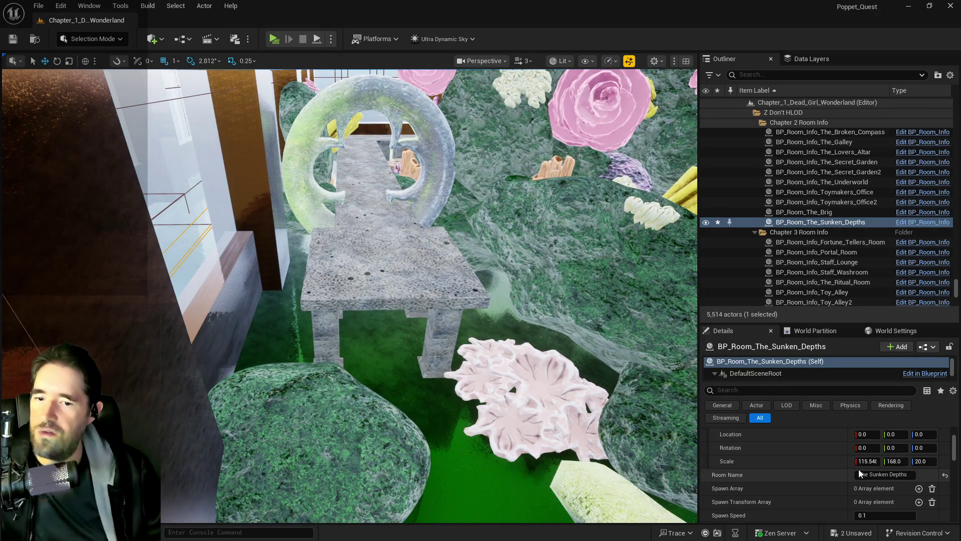
key(ctrl+z)
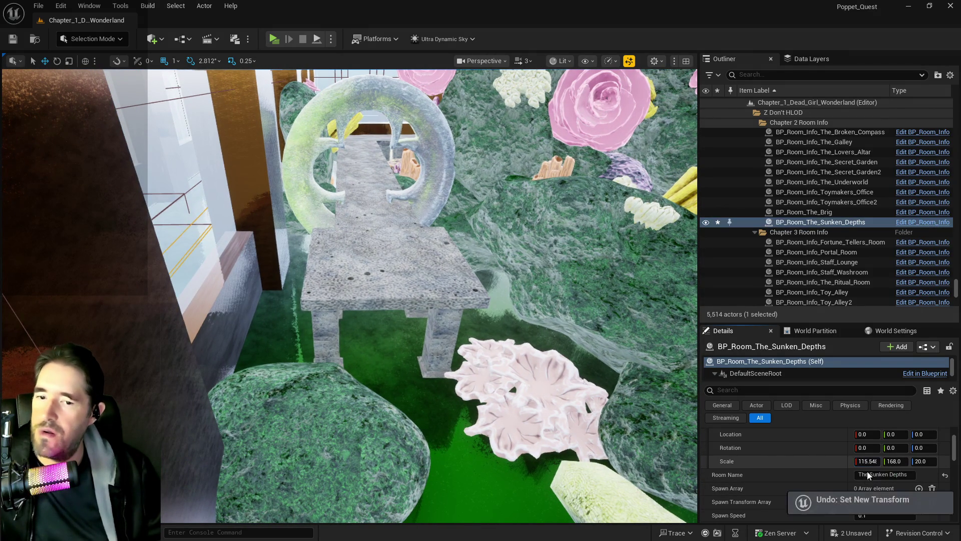
Adjust the room volume's X scale to 112, then widen it to 114.0.
scroll(825, 471, up, 3)
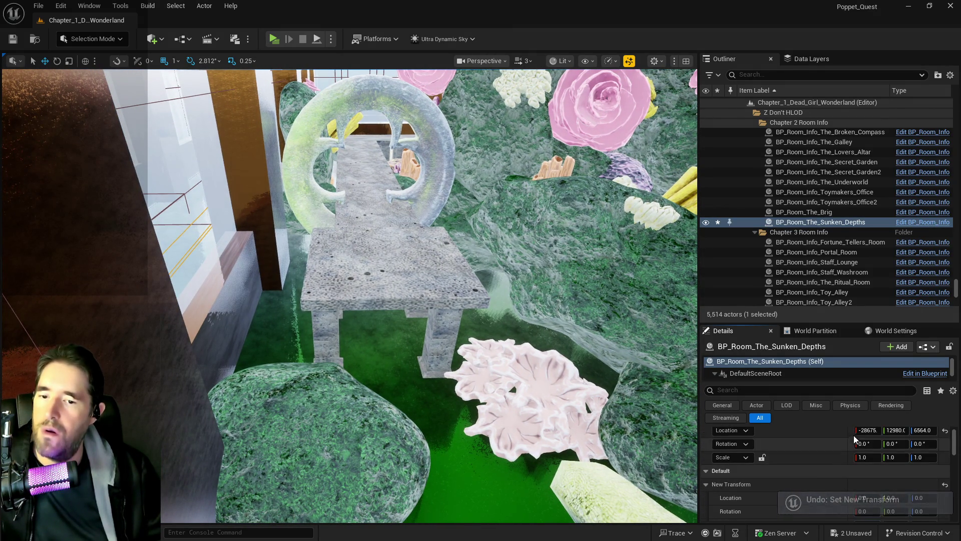
drag(859, 430, 869, 430)
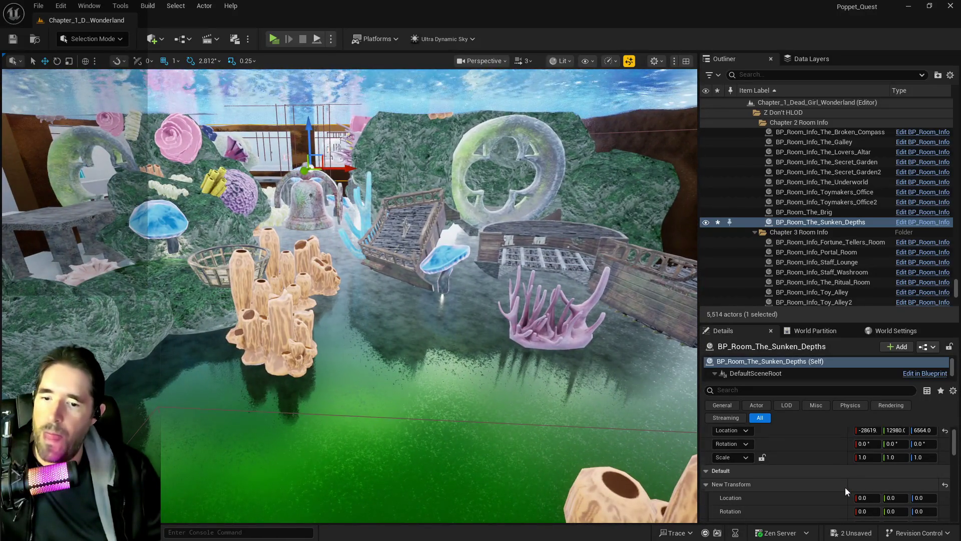
scroll(846, 487, down, 2)
click(869, 478)
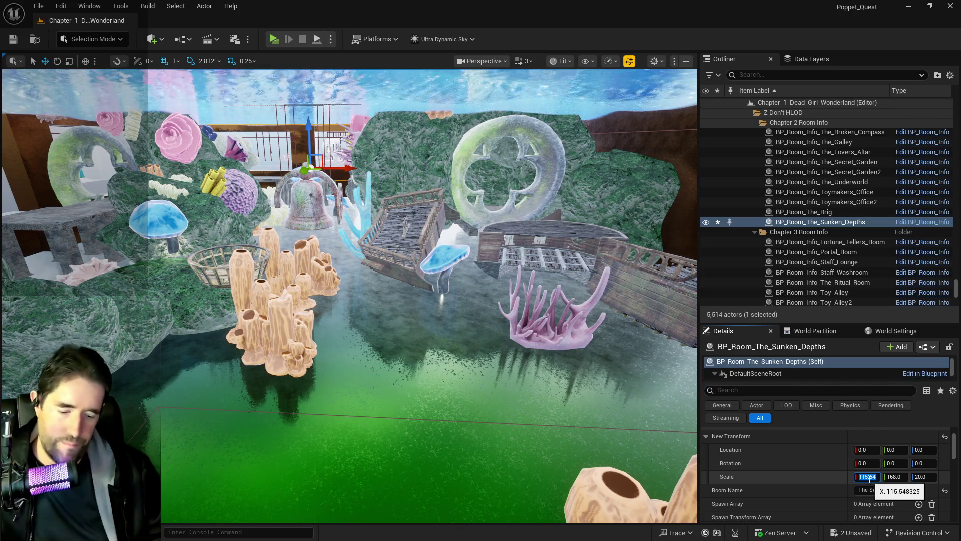
key(Return)
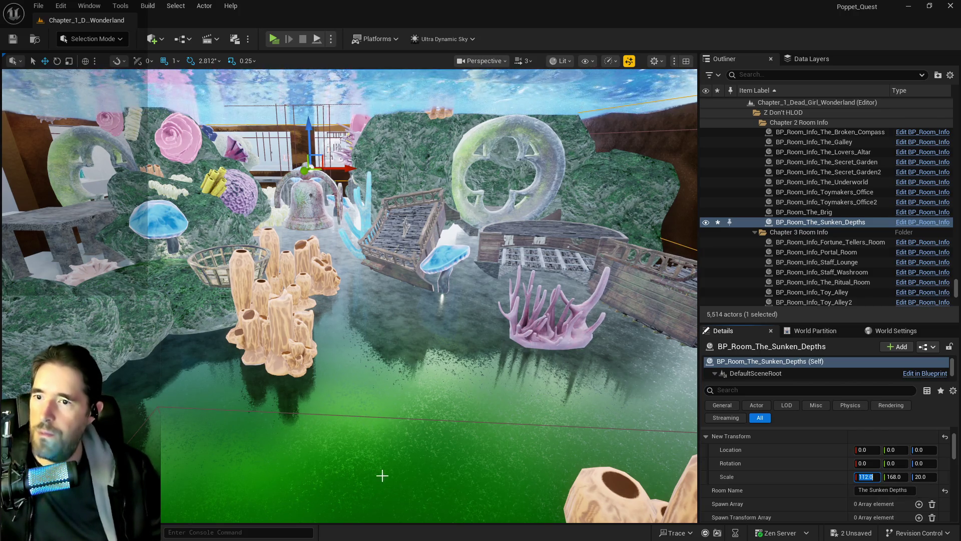
key(w)
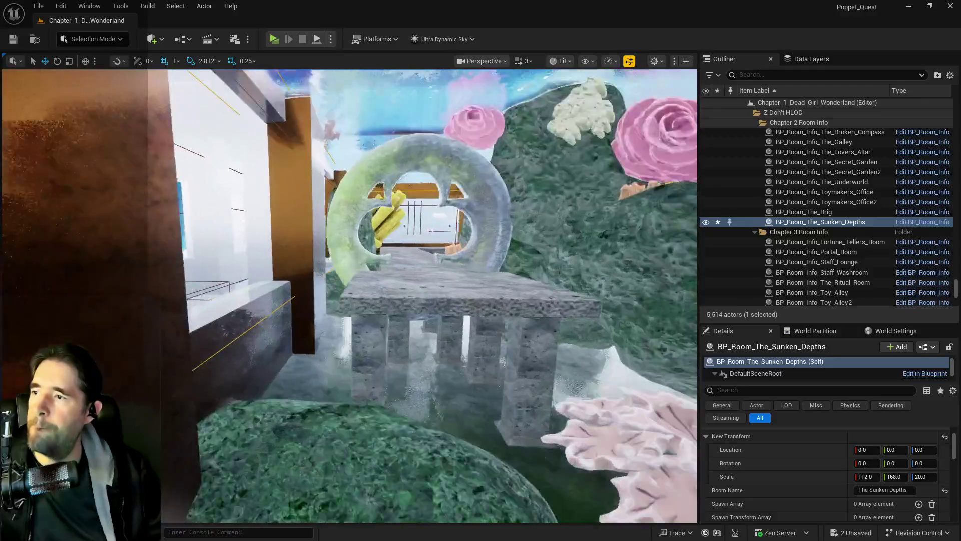
key(s)
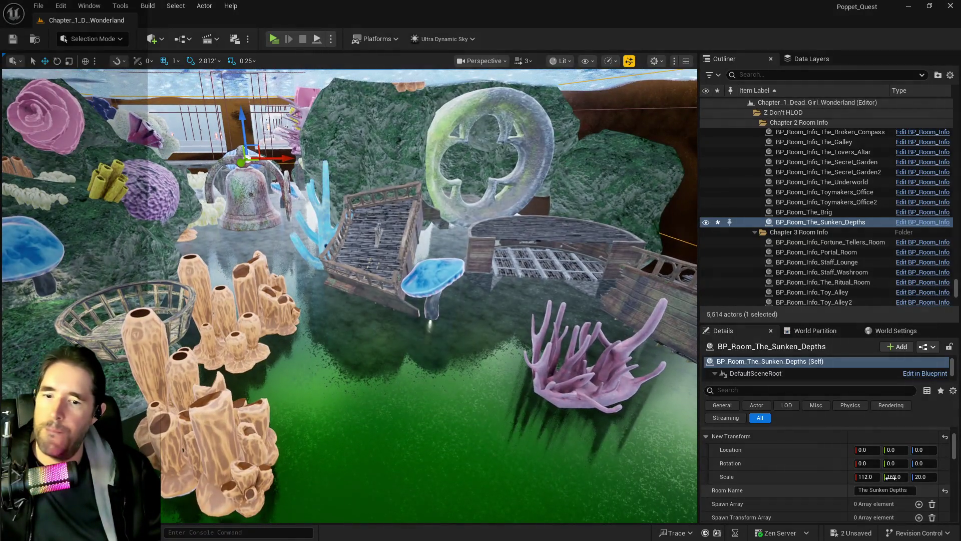
click(875, 477)
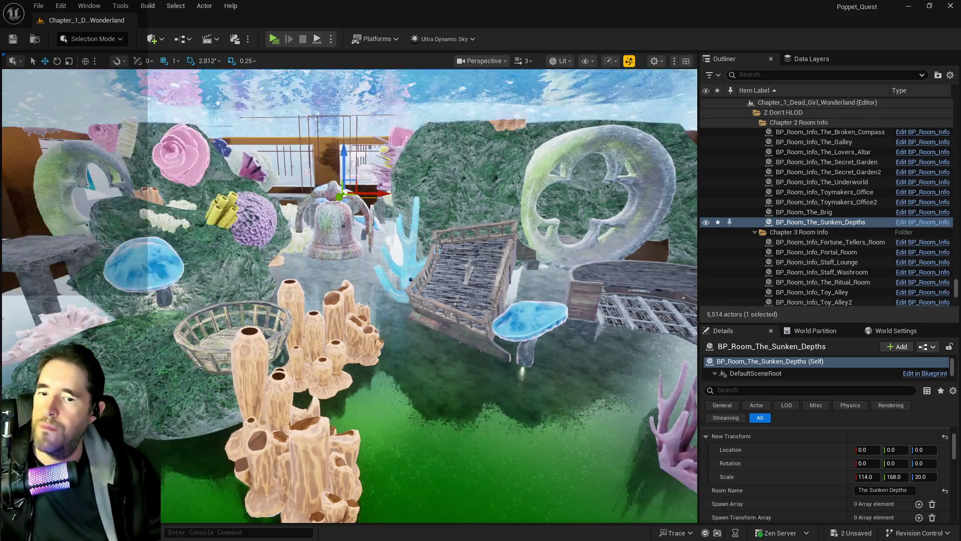
key(w)
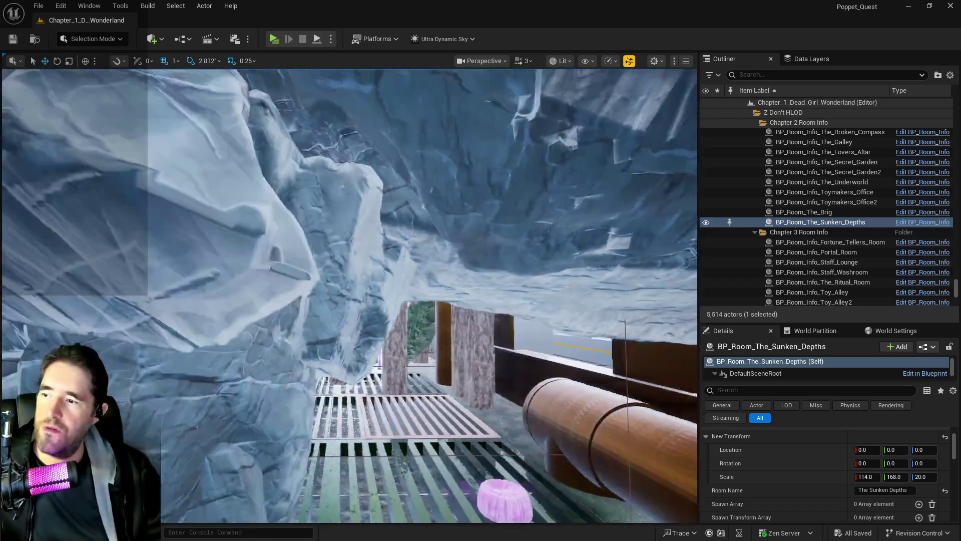
Fly the viewport through the grotto past the grating, pipes, pillars and water.
key(w)
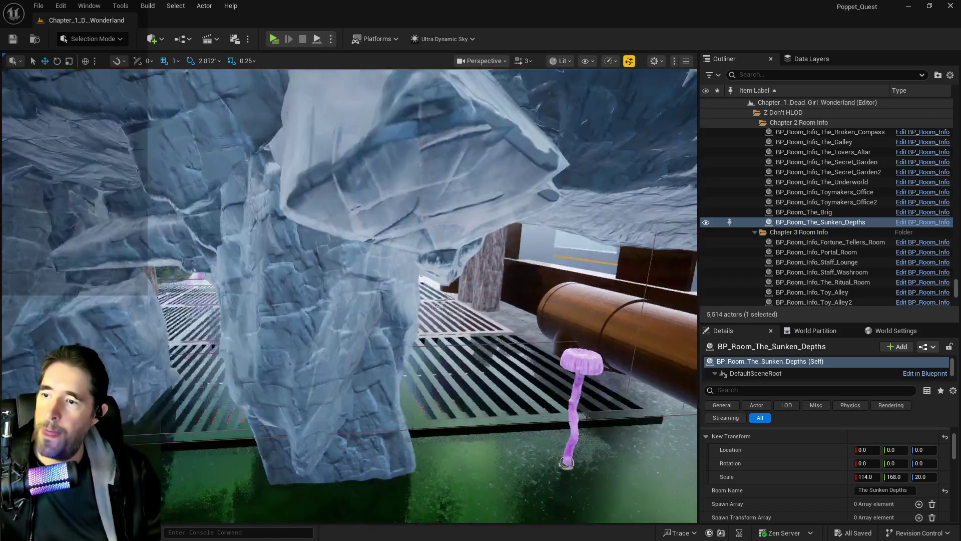
key(w)
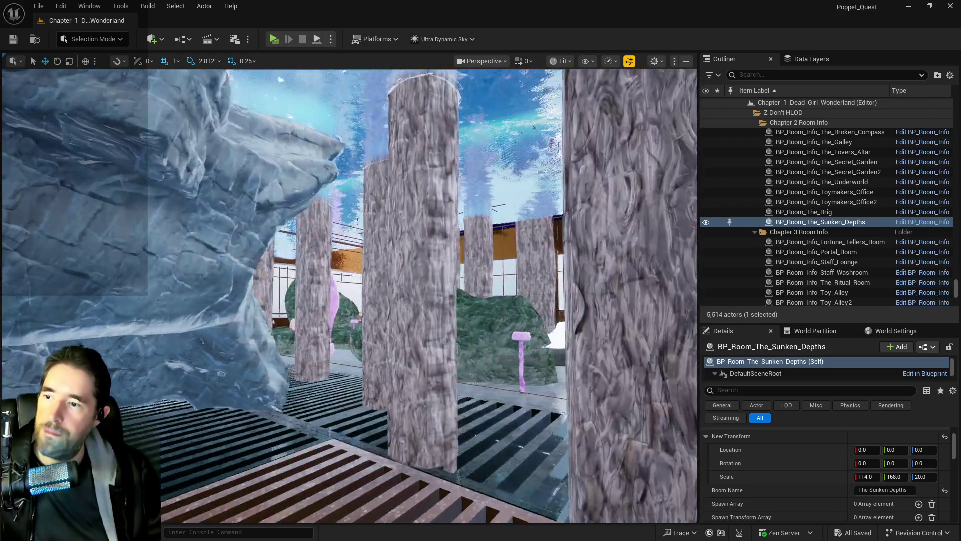
key(w)
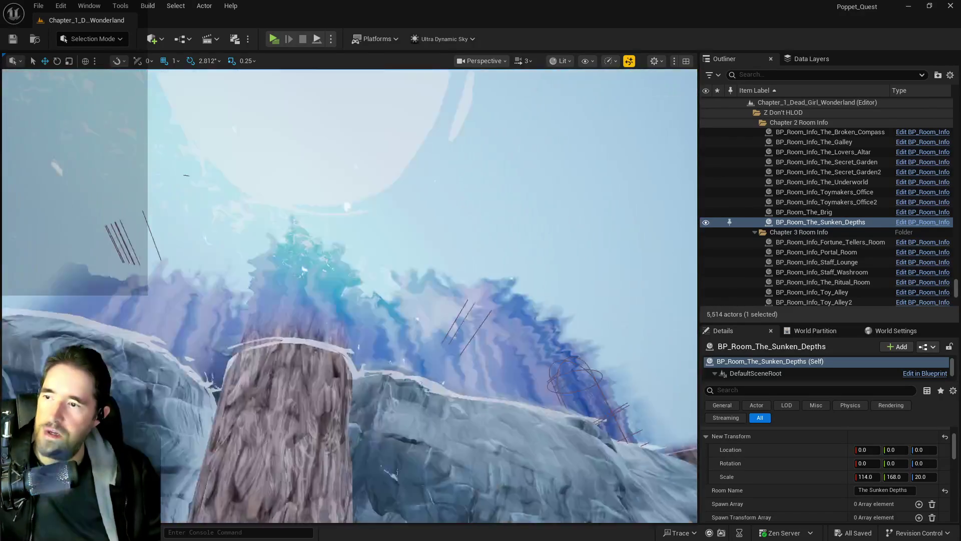
key(f)
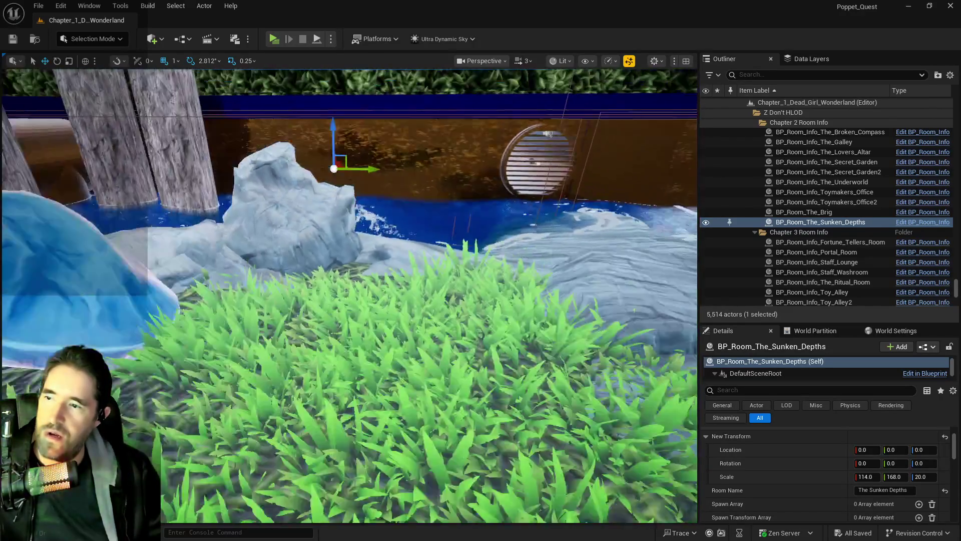
key(w)
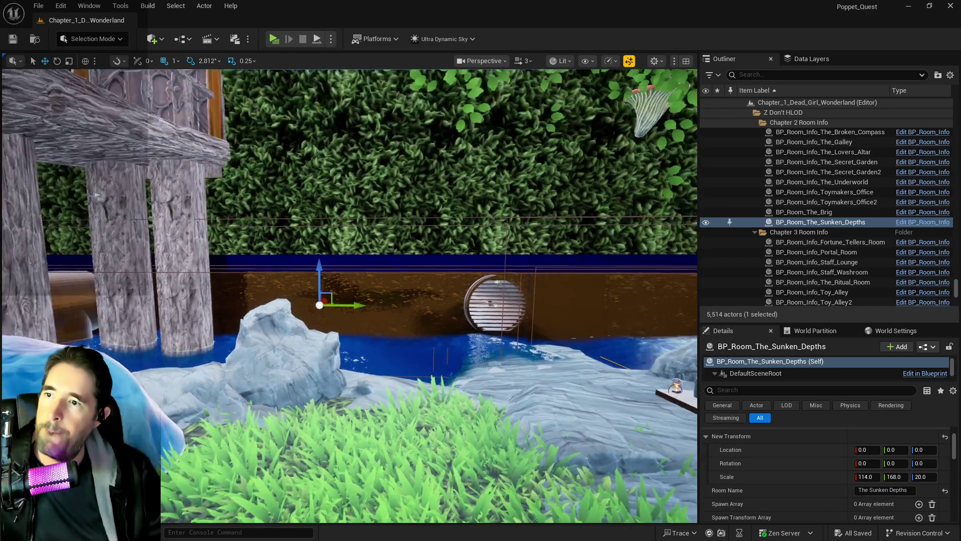
key(w)
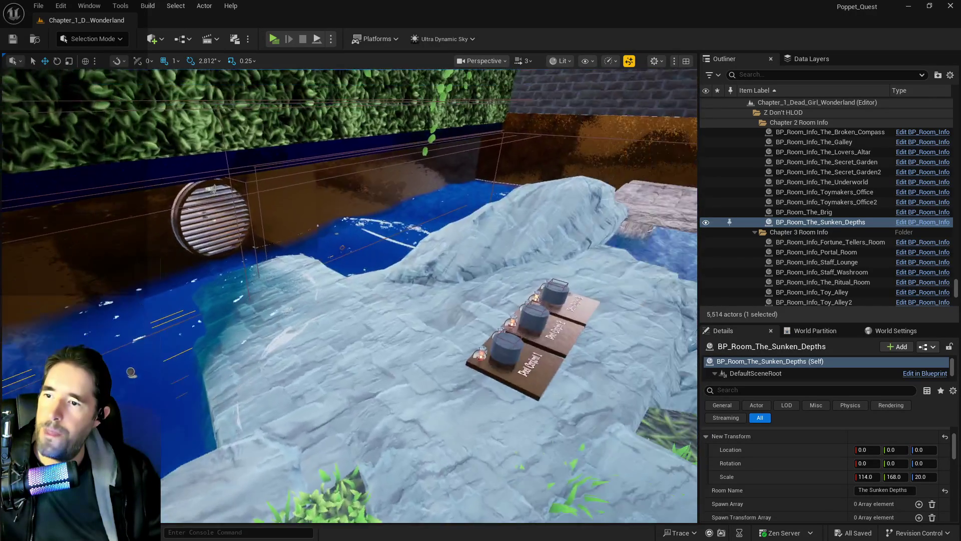
key(s)
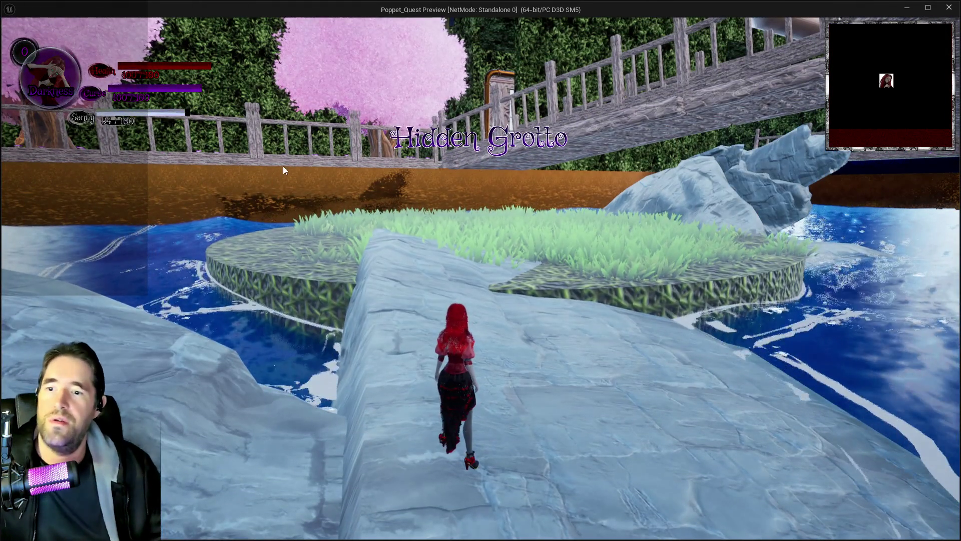
Walk the character off the ice into the pool and across the grated floor to the pillars.
key(w)
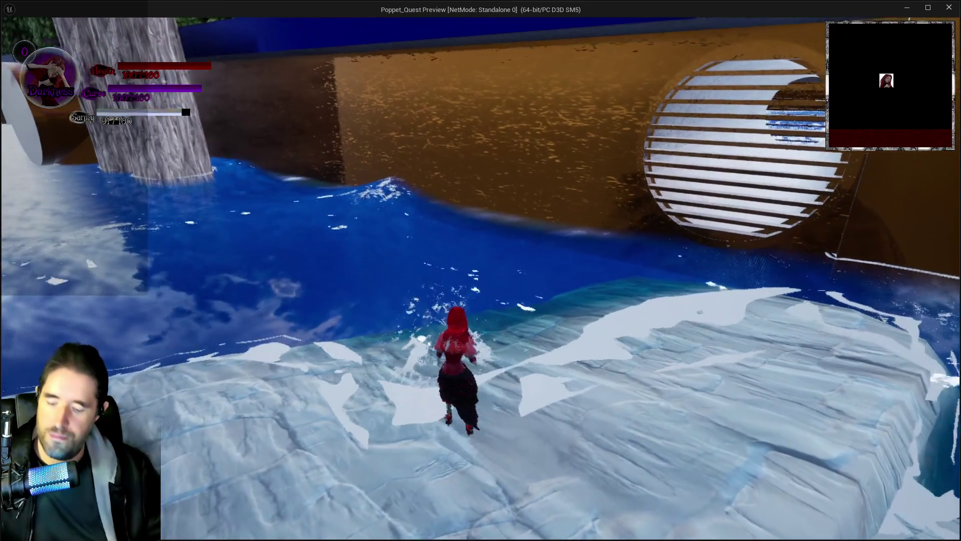
key(Tab)
key(Tab)
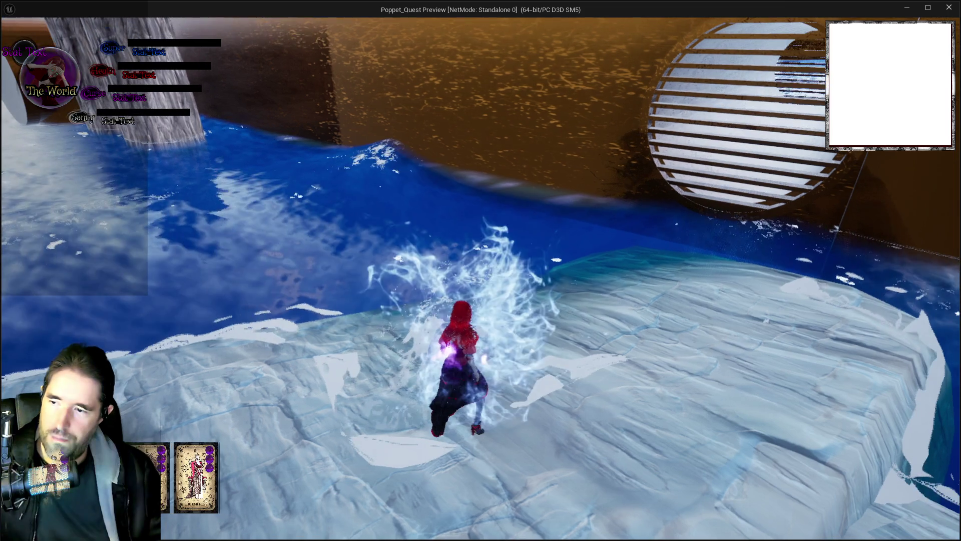
key(w)
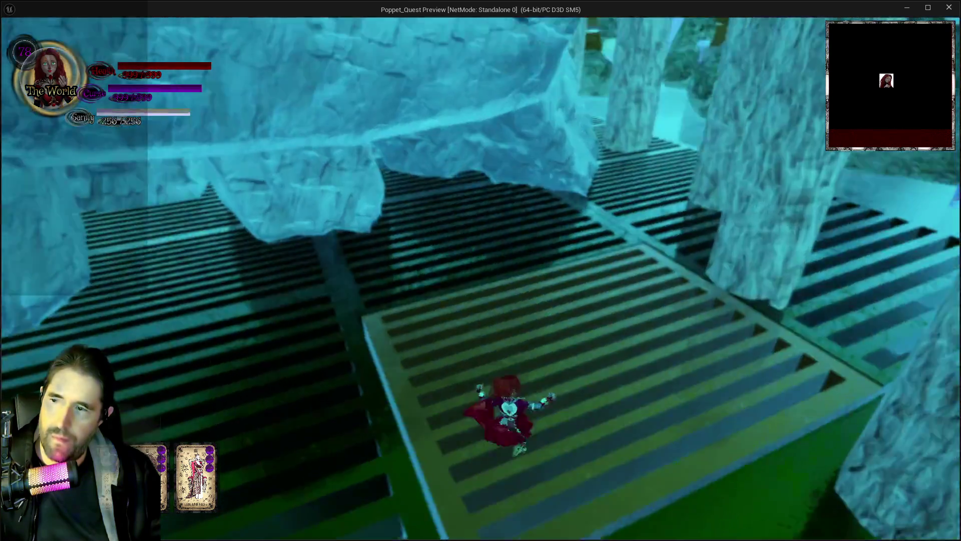
key(w)
key(w)
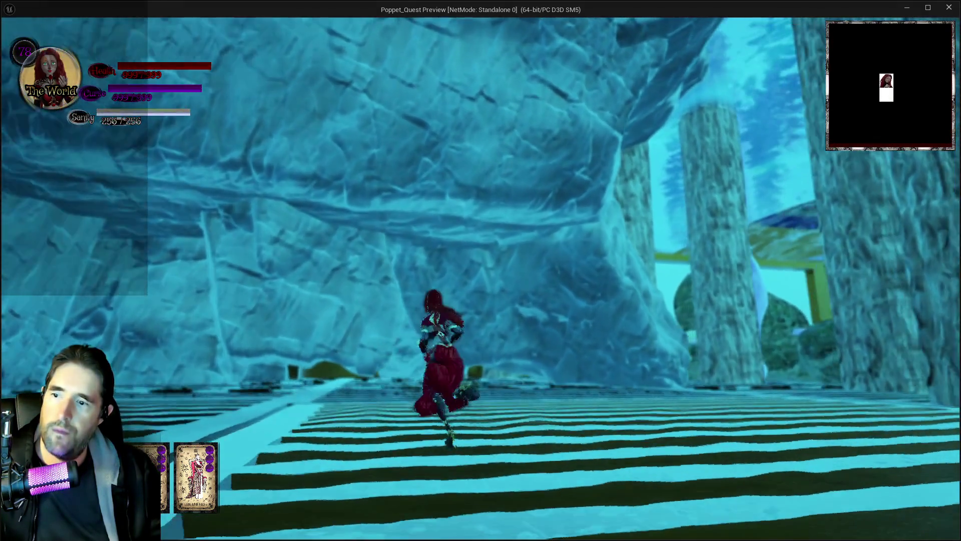
key(w)
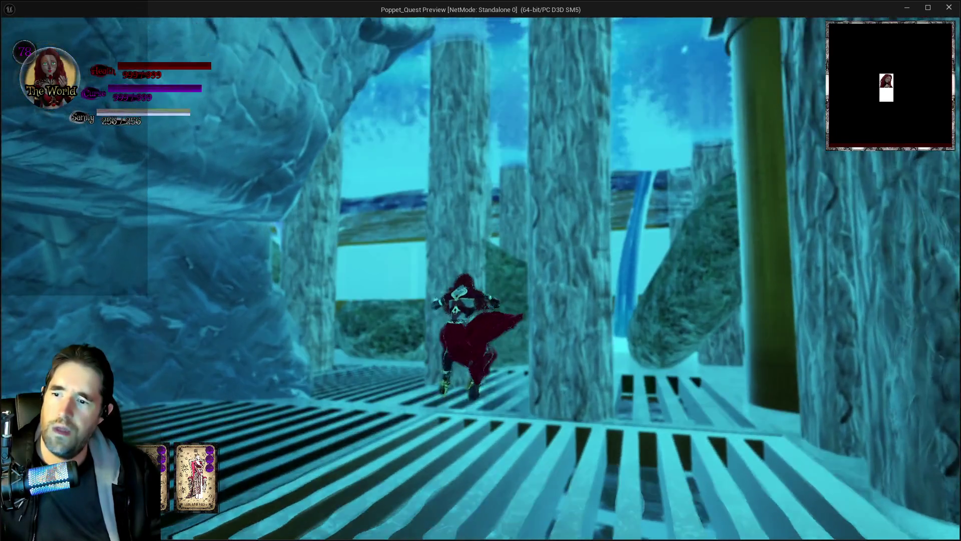
key(w)
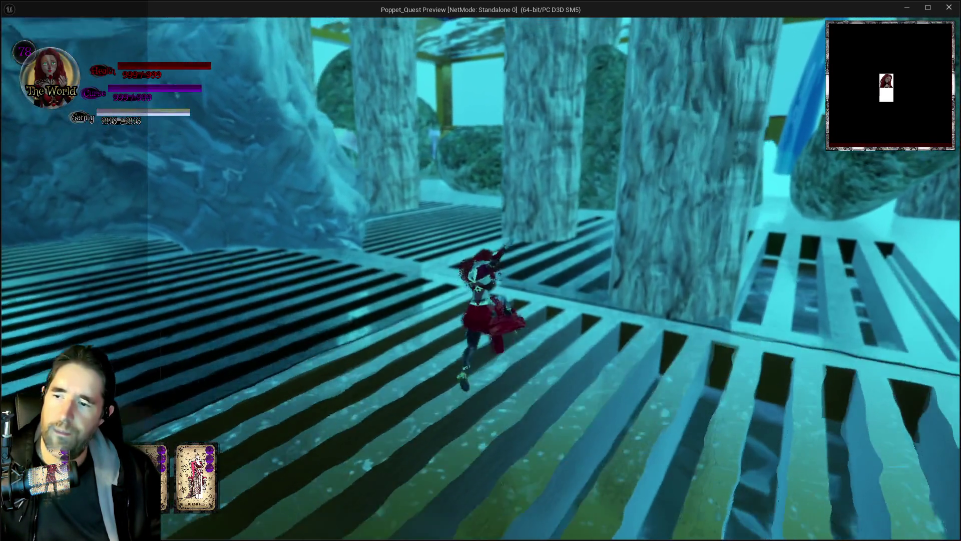
key(w)
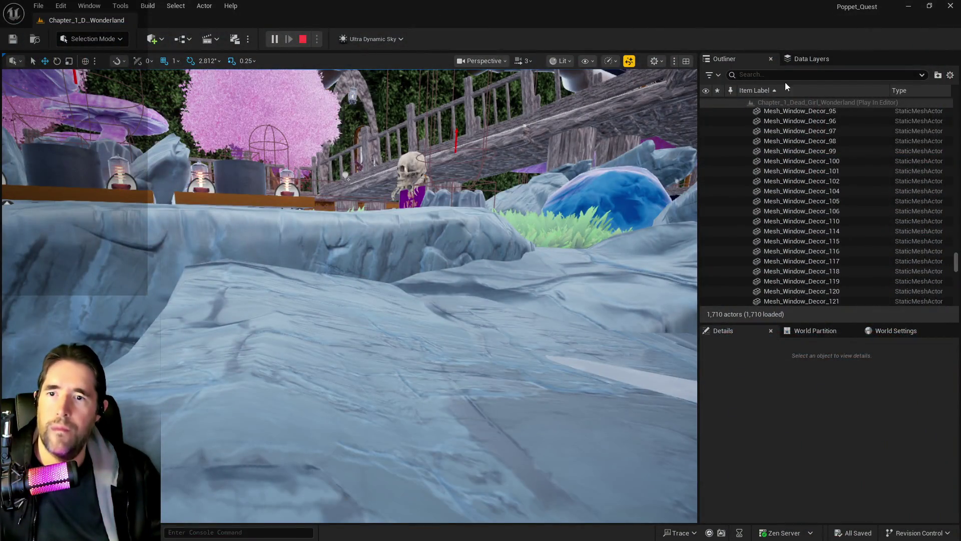
Stop the play-test, filter the Outliner by 'hidden grotto info', and focus BP_Room_Info_Hidden_Grotto_5.
key(Escape)
text(hidden grotto)
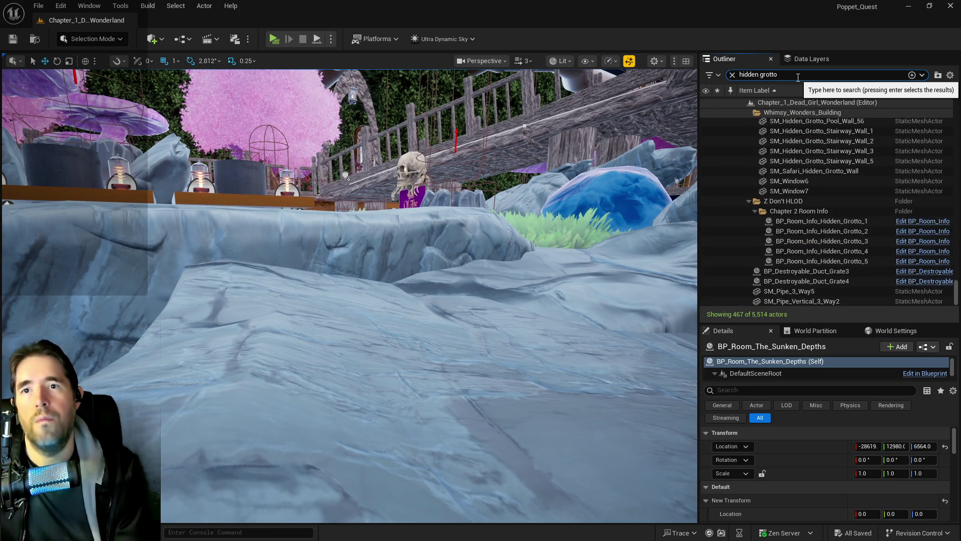
text( info)
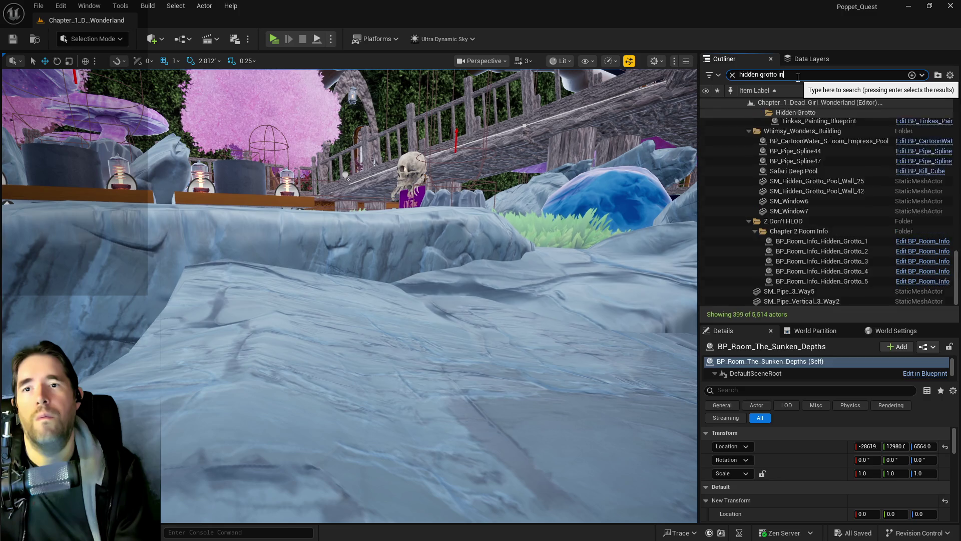
double_click(805, 173)
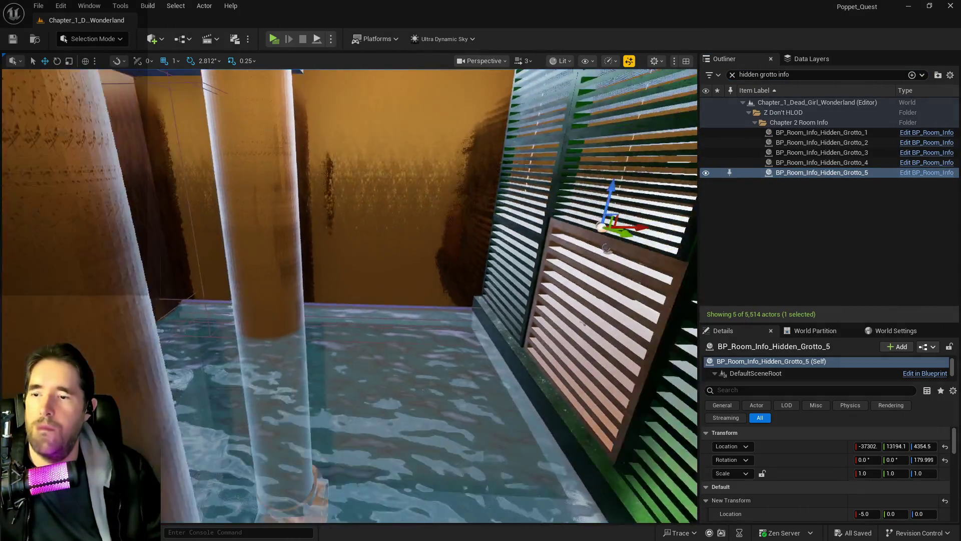
Frame BP_Room_Info_Hidden_Grotto_5, then fly to BP_Room_Info_Hidden_Grotto_4 and zoom around it.
key(f)
scroll(628, 201, down, 3)
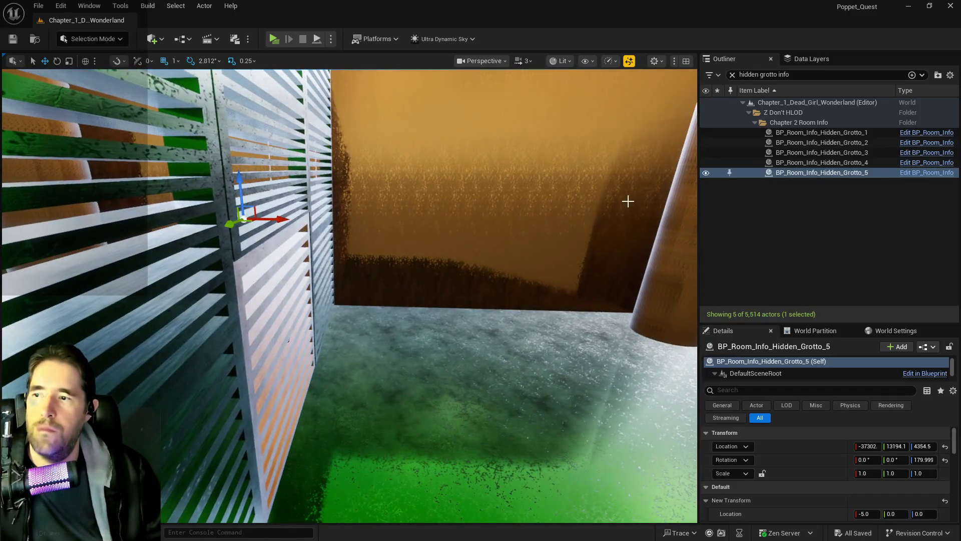
double_click(827, 165)
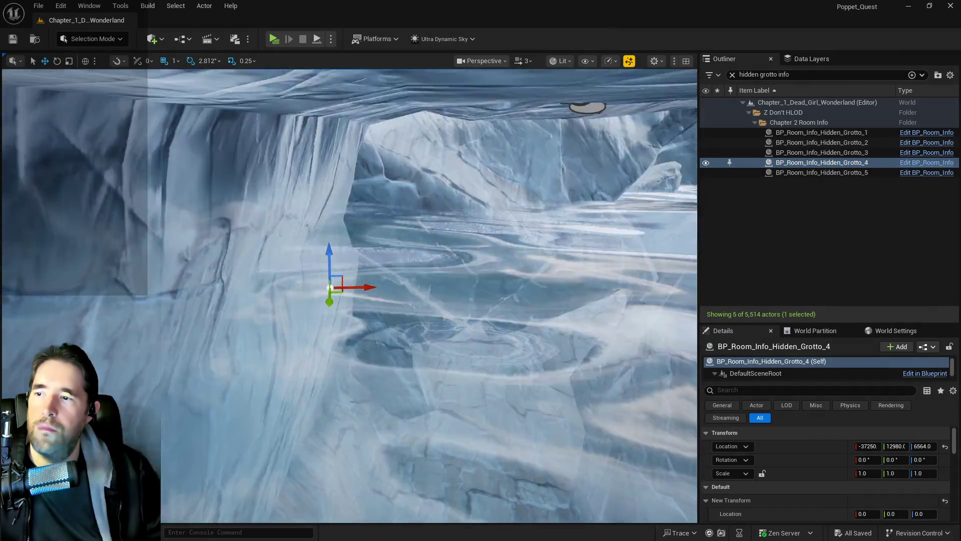
scroll(350, 296, down, 10)
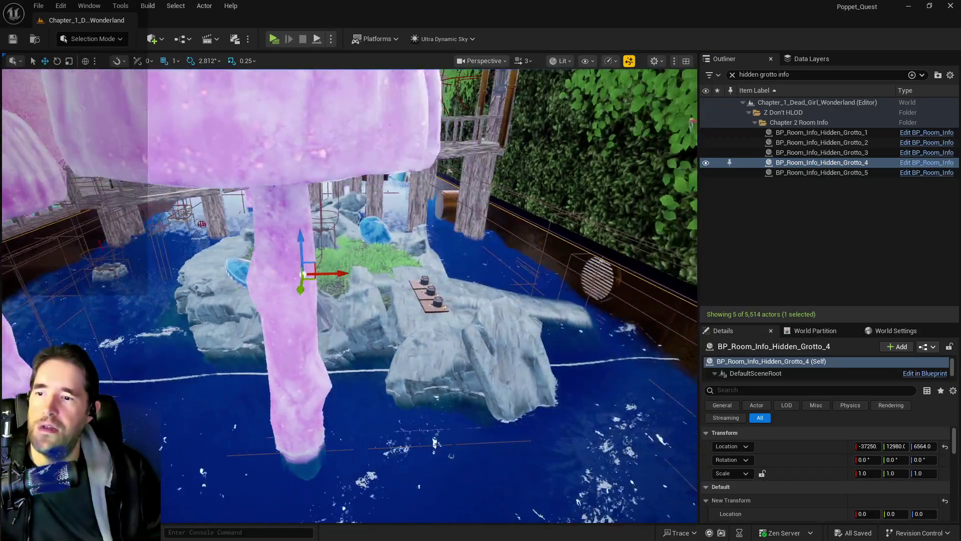
scroll(434, 443, up, 15)
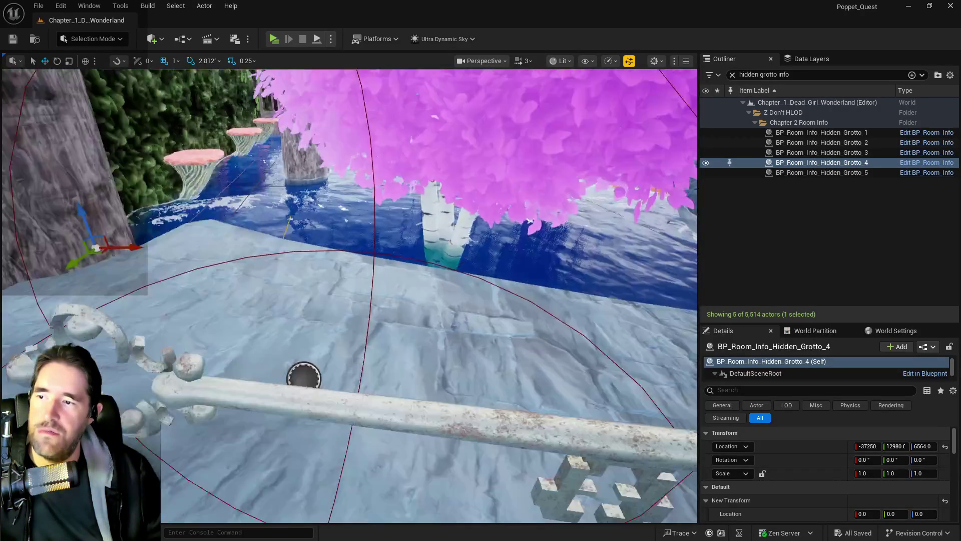
scroll(350, 296, up, 10)
scroll(349, 296, up, 10)
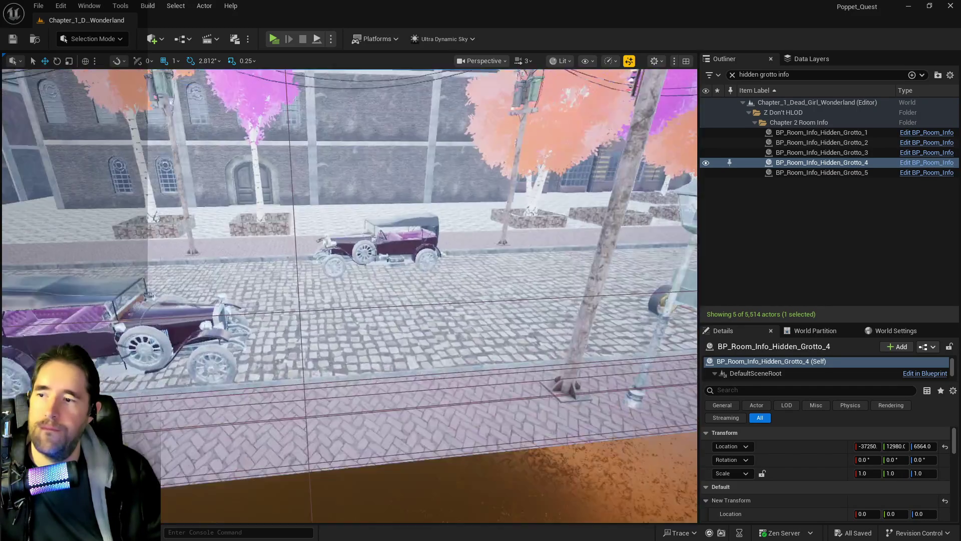
scroll(350, 295, up, 10)
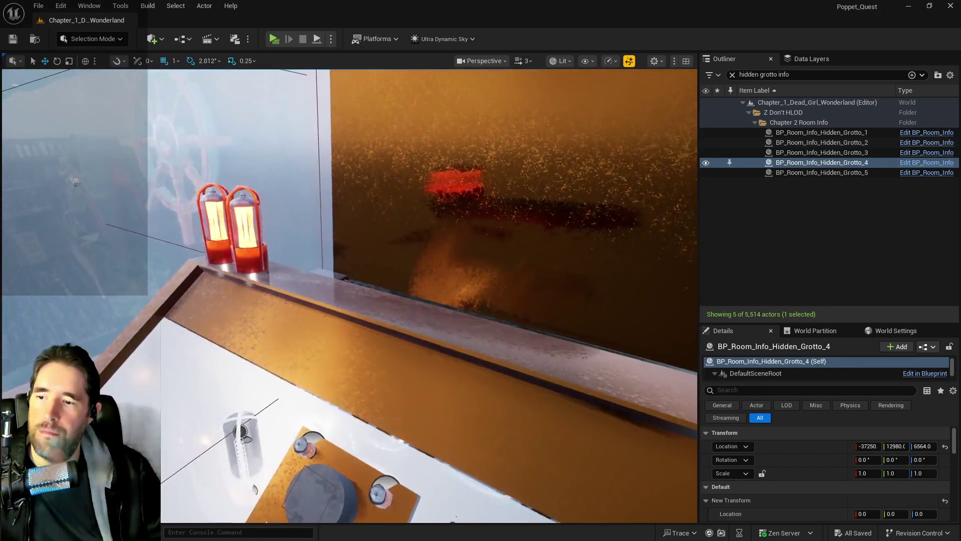
scroll(349, 295, up, 10)
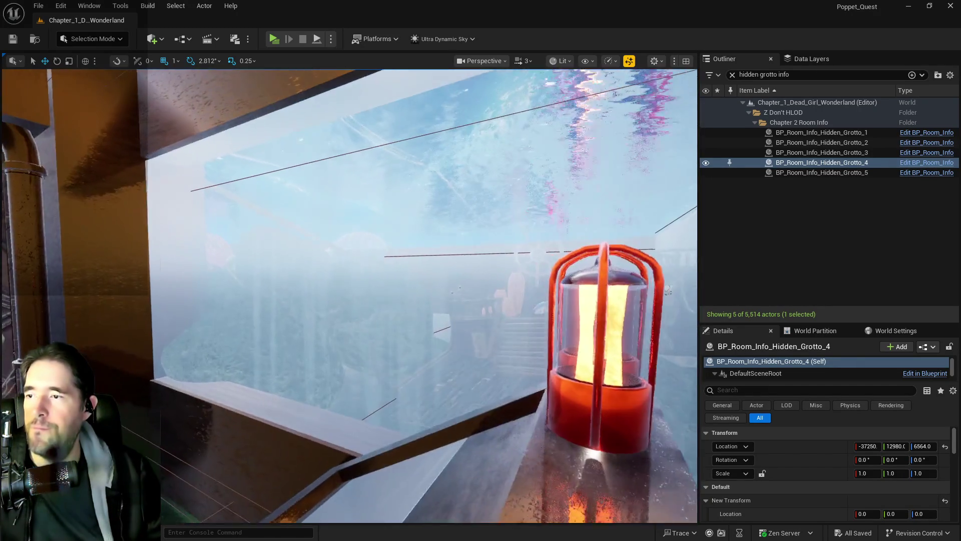
scroll(350, 295, up, 3)
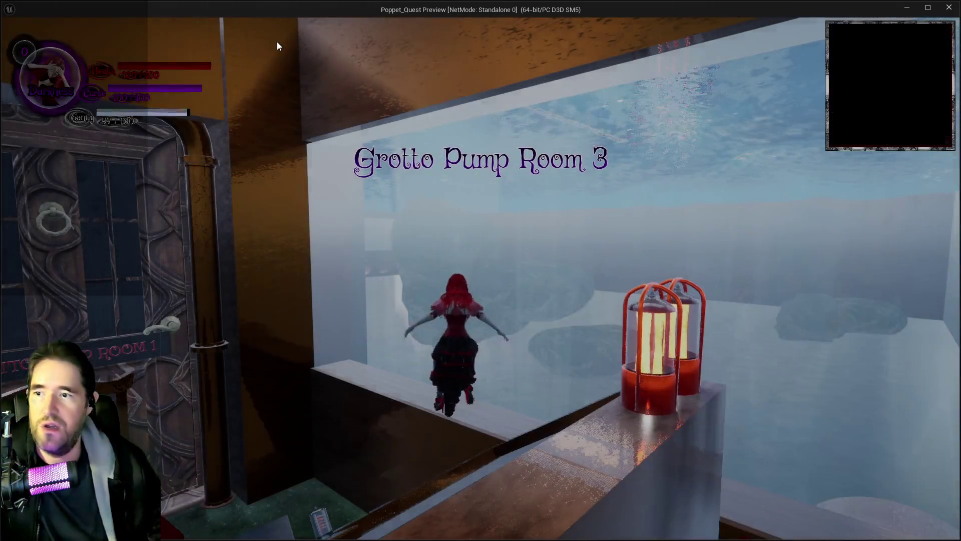
click(309, 103)
key(w)
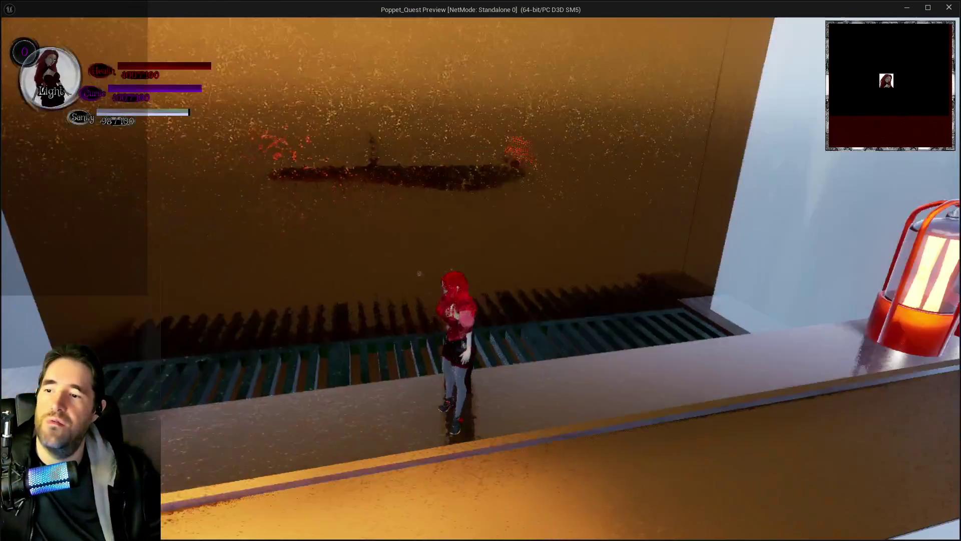
key(w)
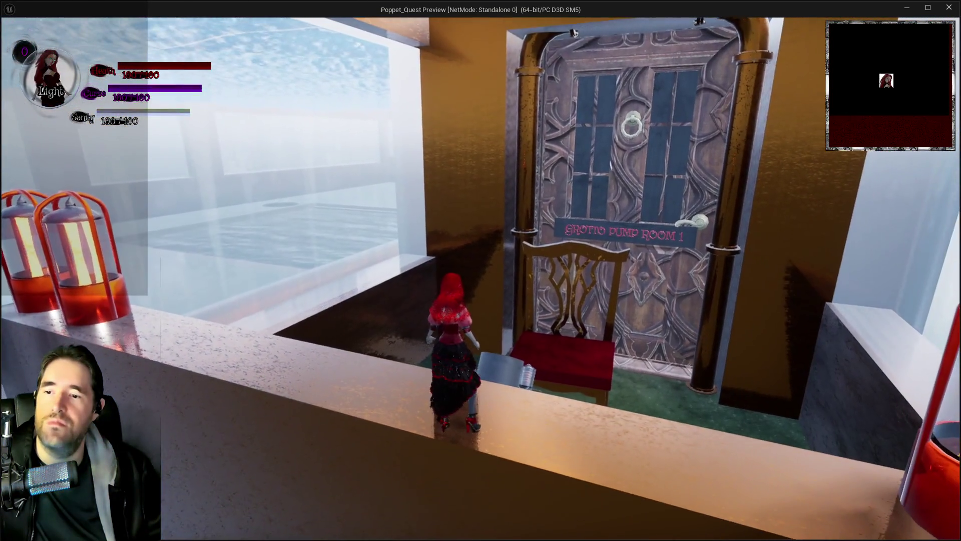
key(w)
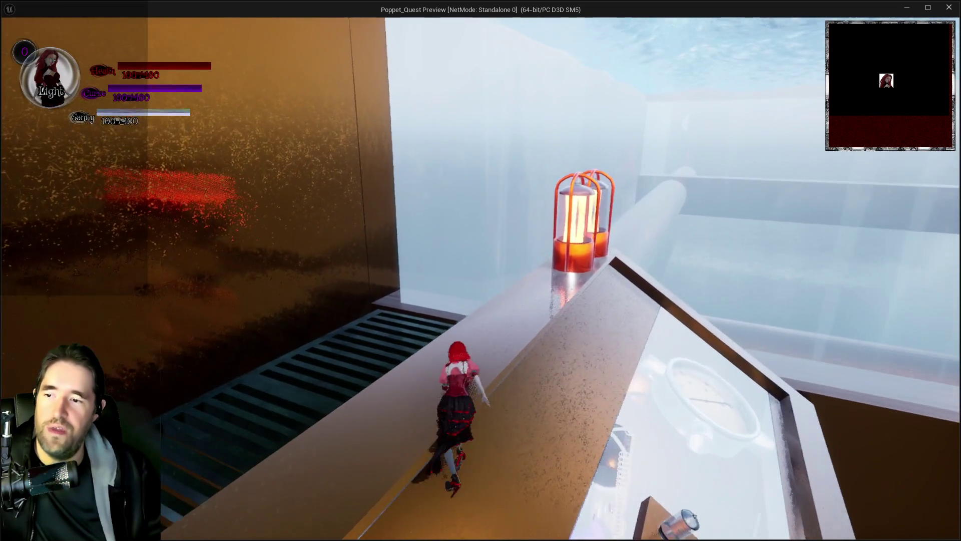
key(w)
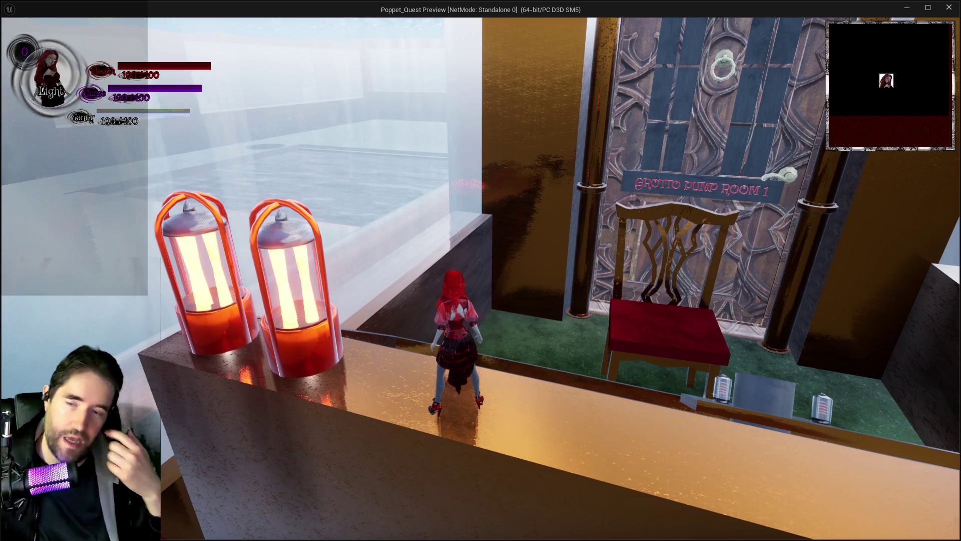
key(w)
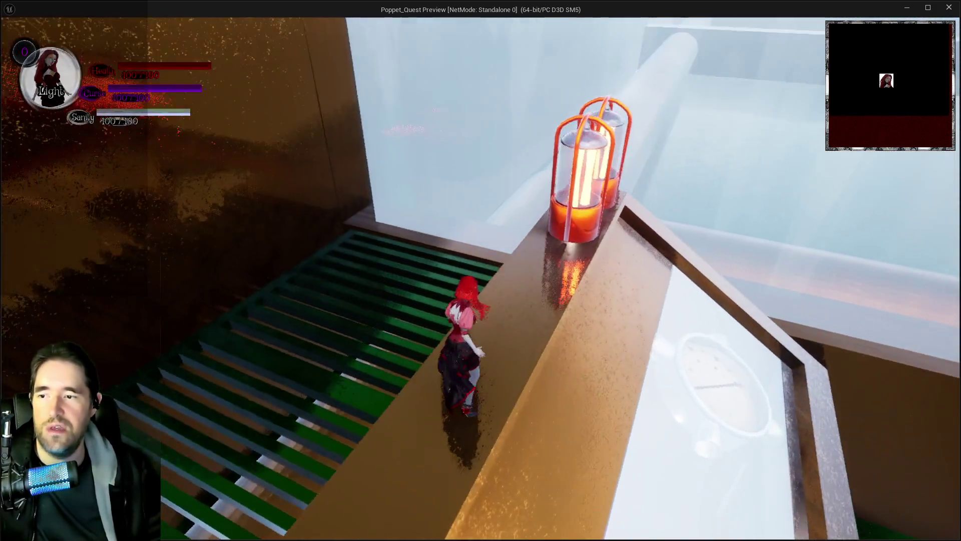
key(w)
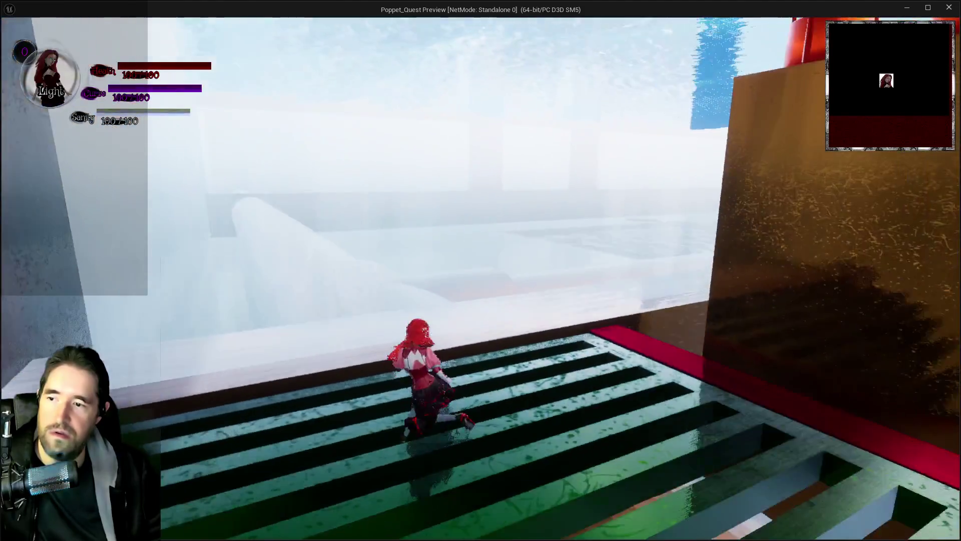
key(w)
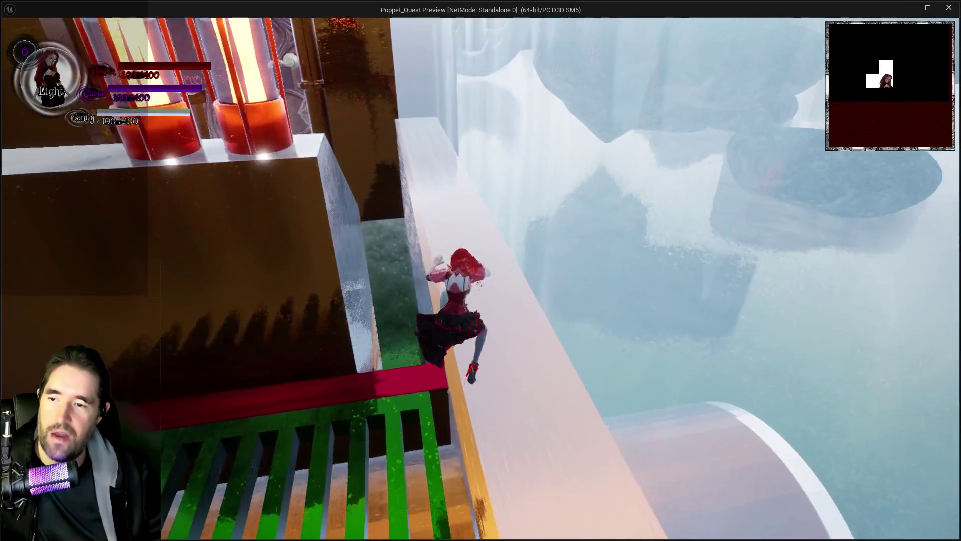
key(w)
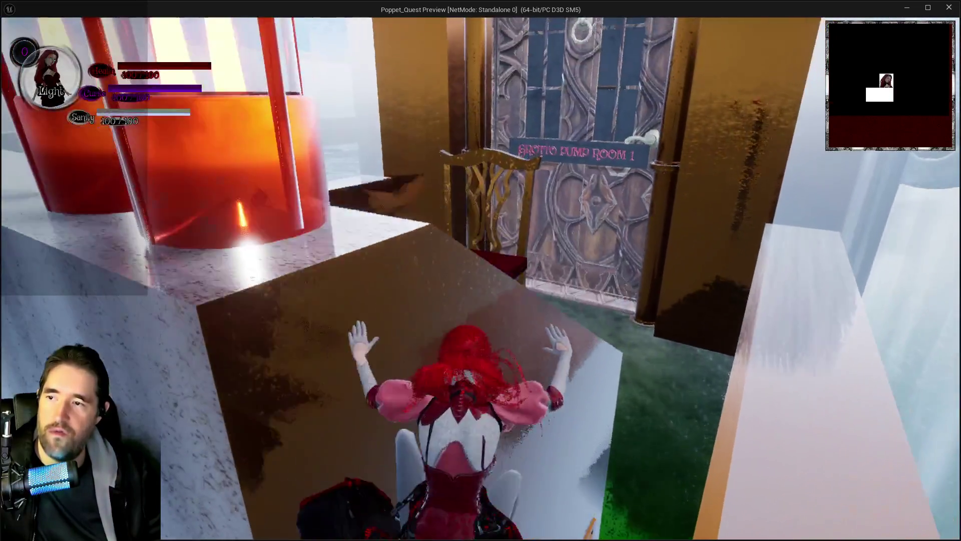
key(w)
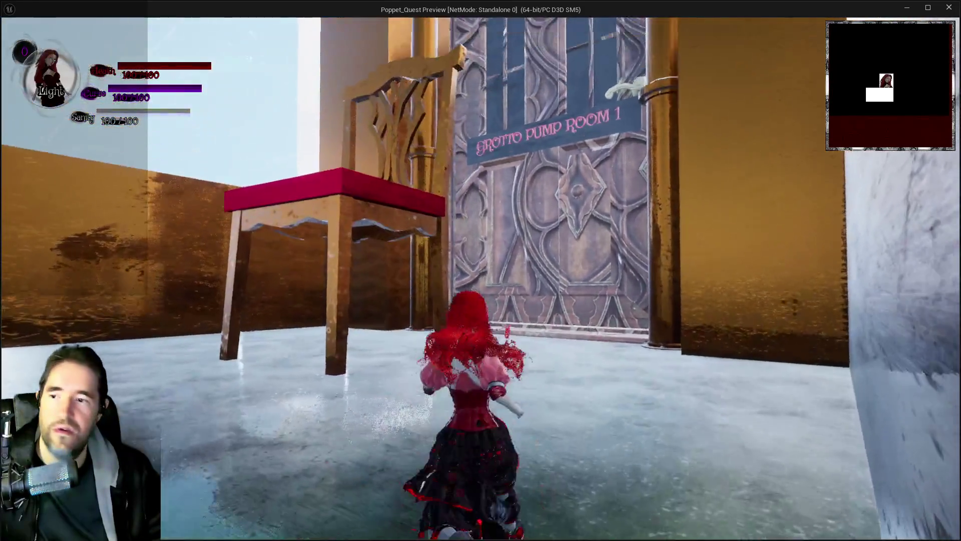
key(w)
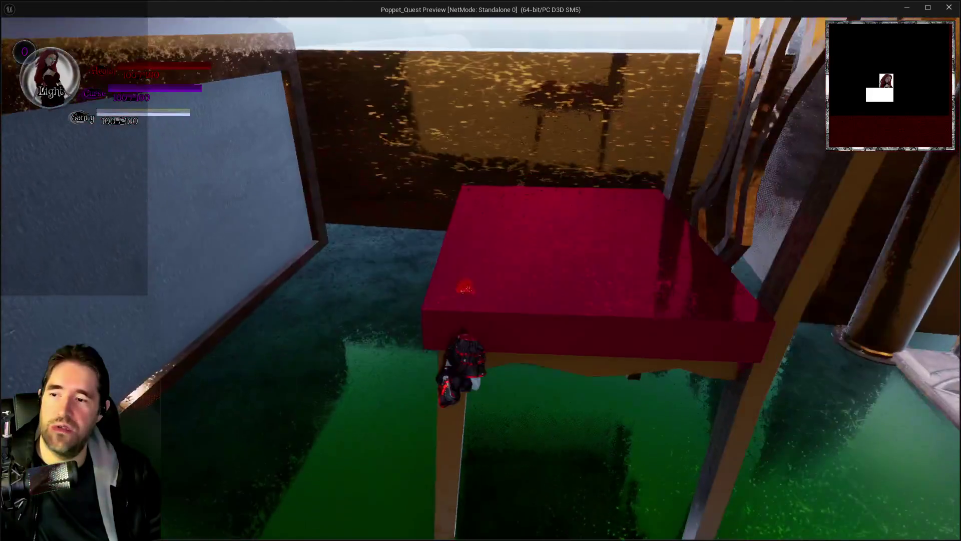
key(w)
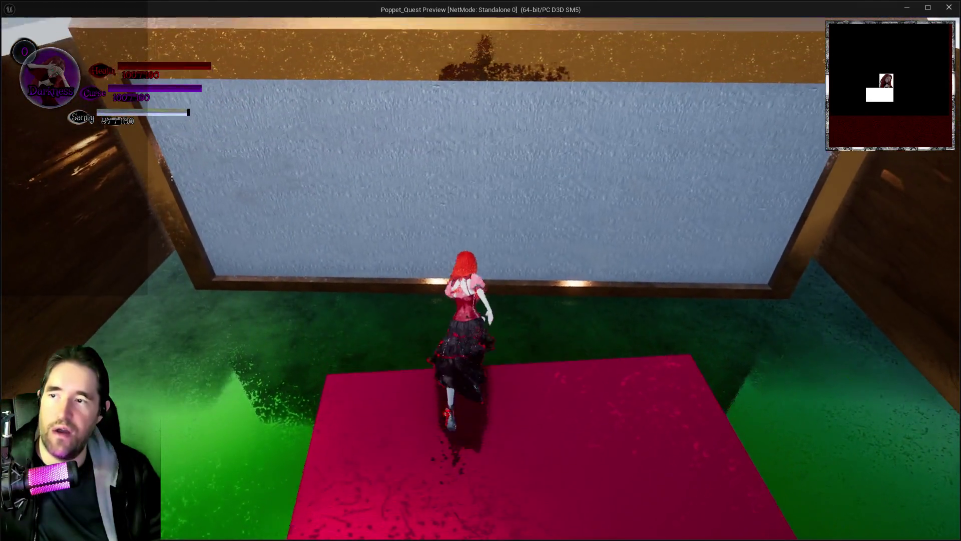
key(w)
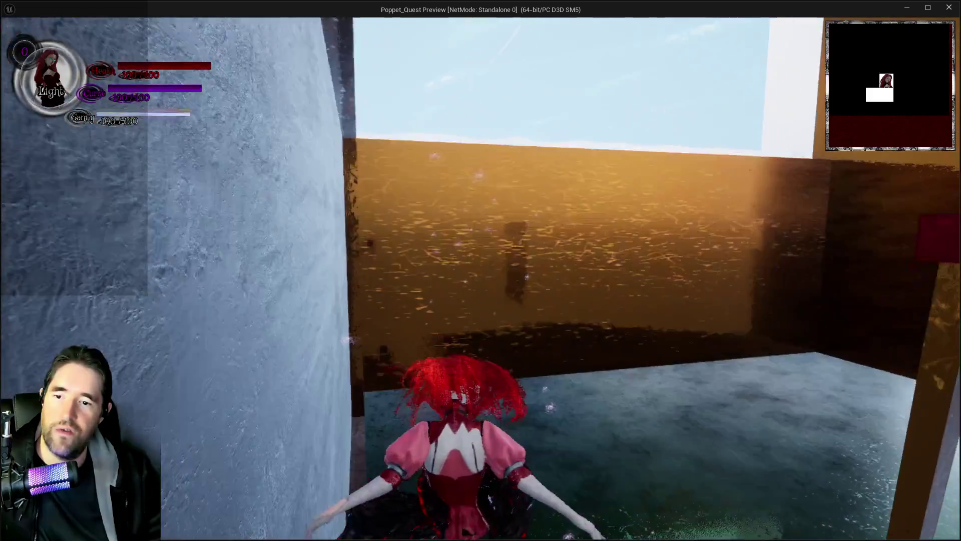
key(w)
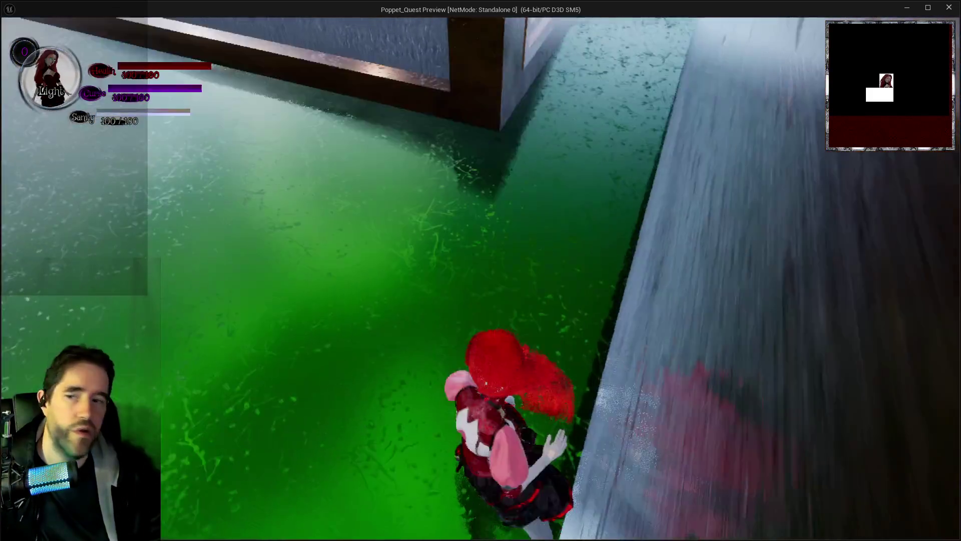
key(w)
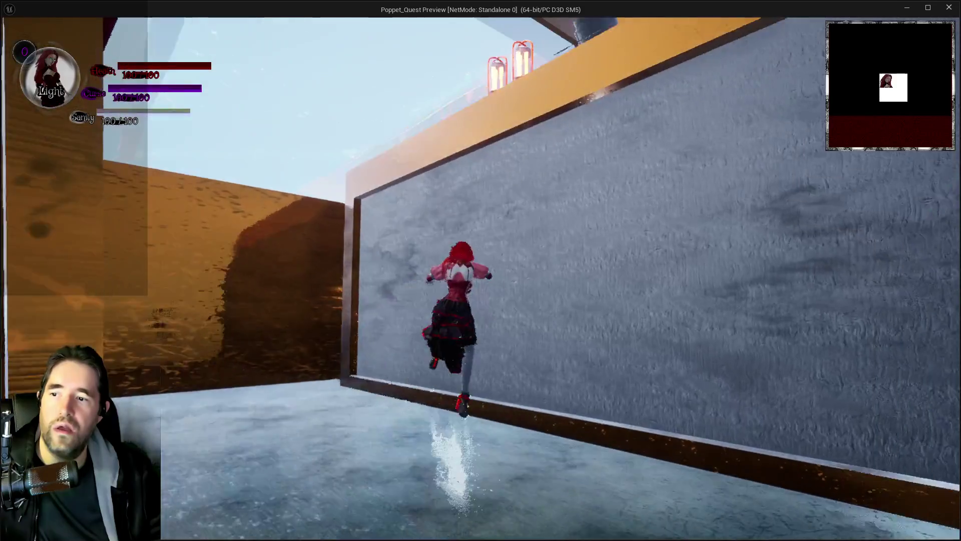
key(w)
key(Tab)
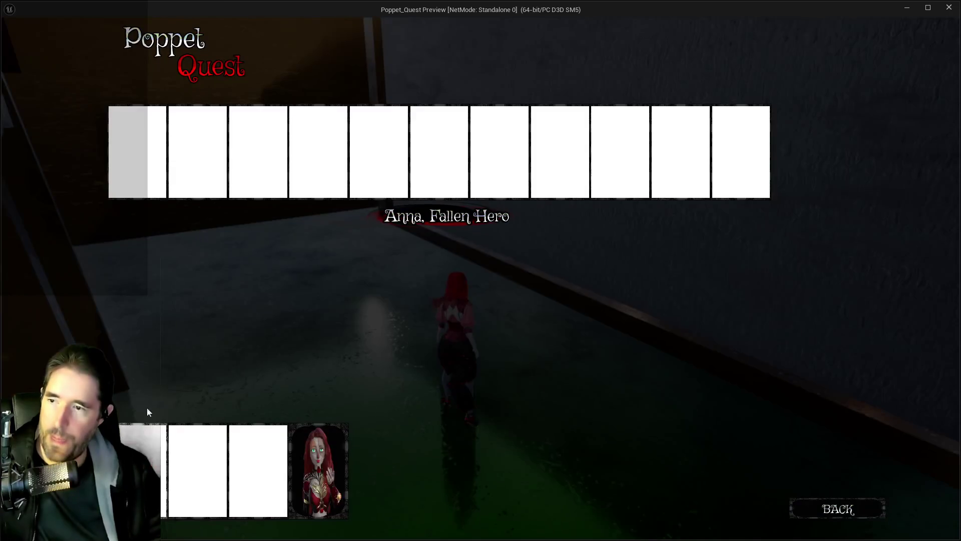
key(Tab)
key(w)
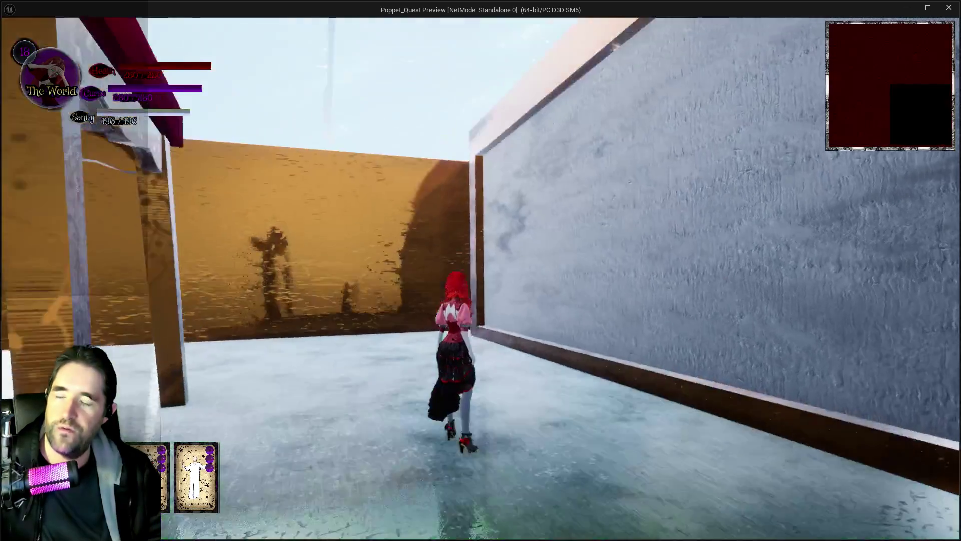
Jump via the red chair onto the Pool Control 3 table, then walk the ledge onto the green grate.
key(space)
key(space)
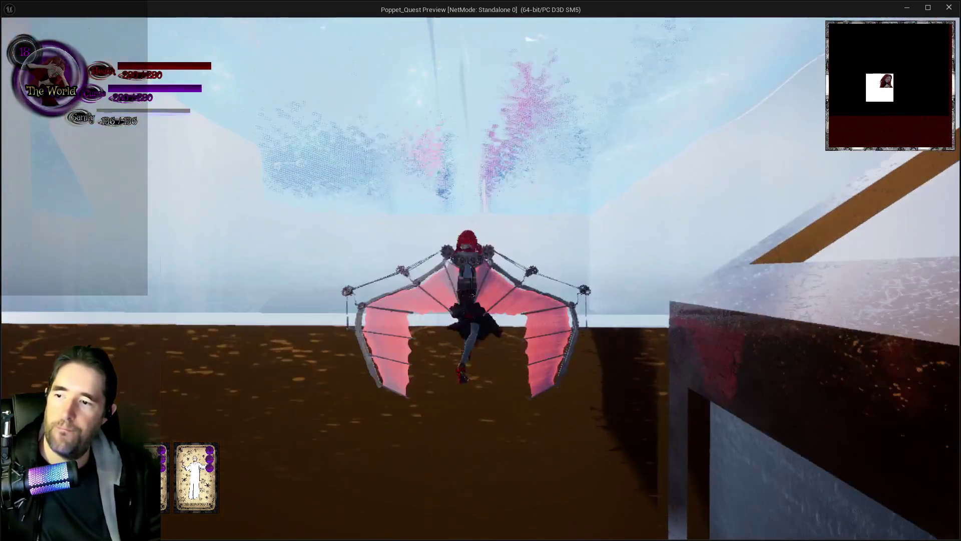
key(w)
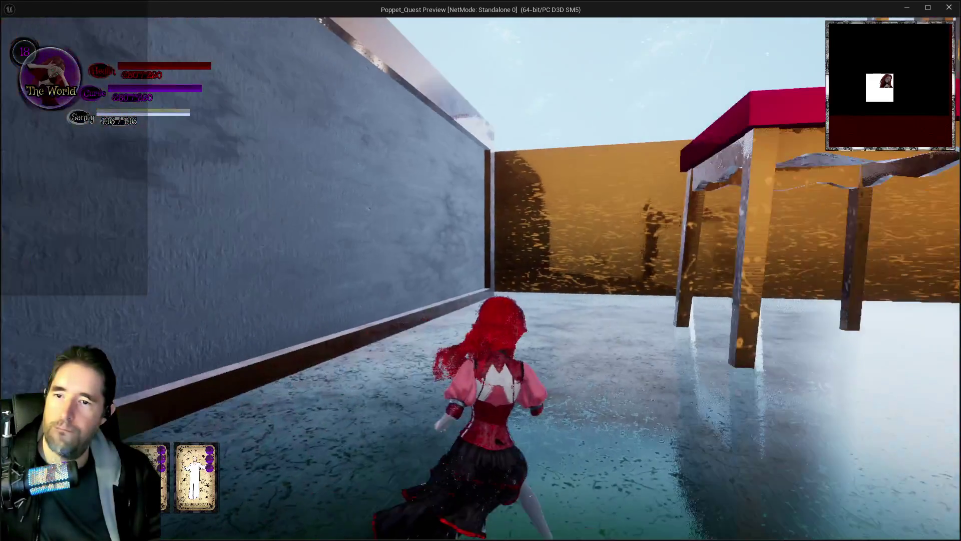
key(space)
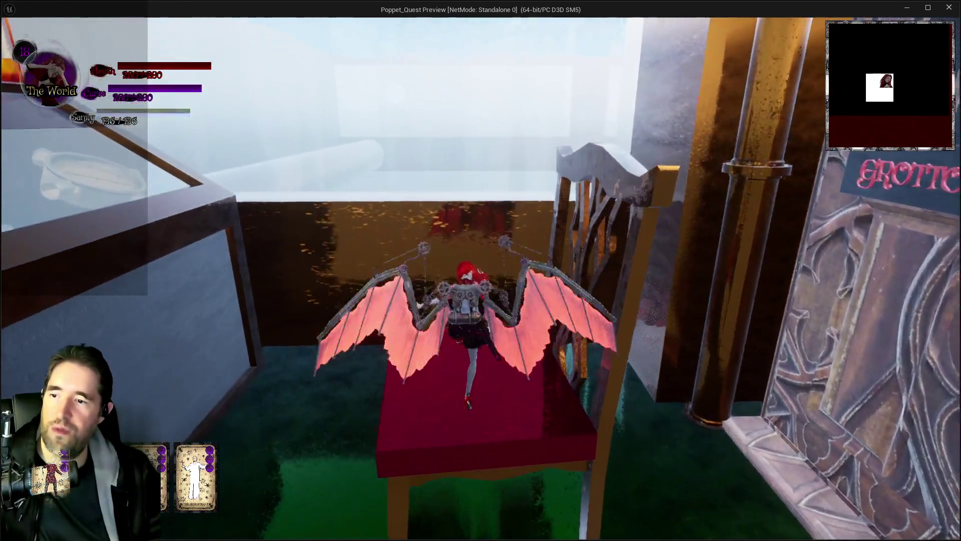
key(w)
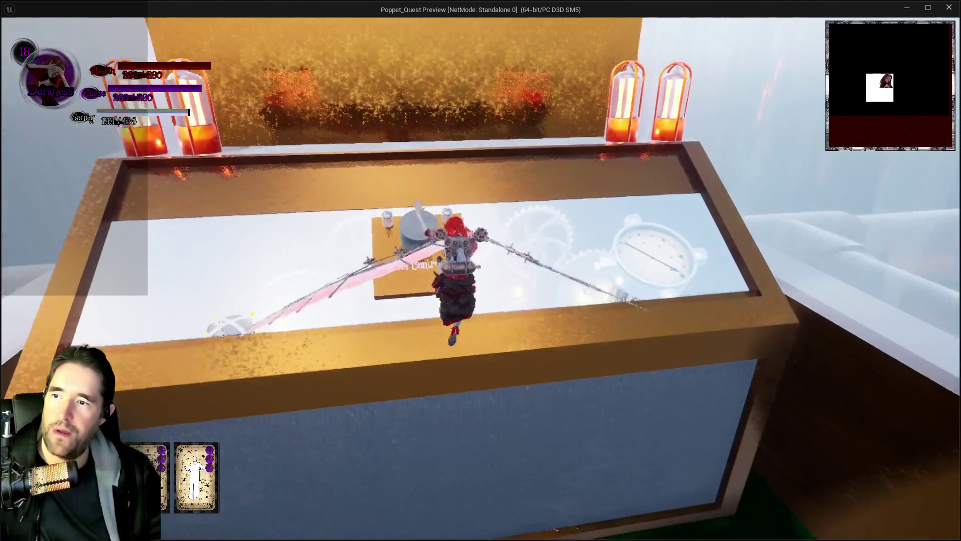
key(w)
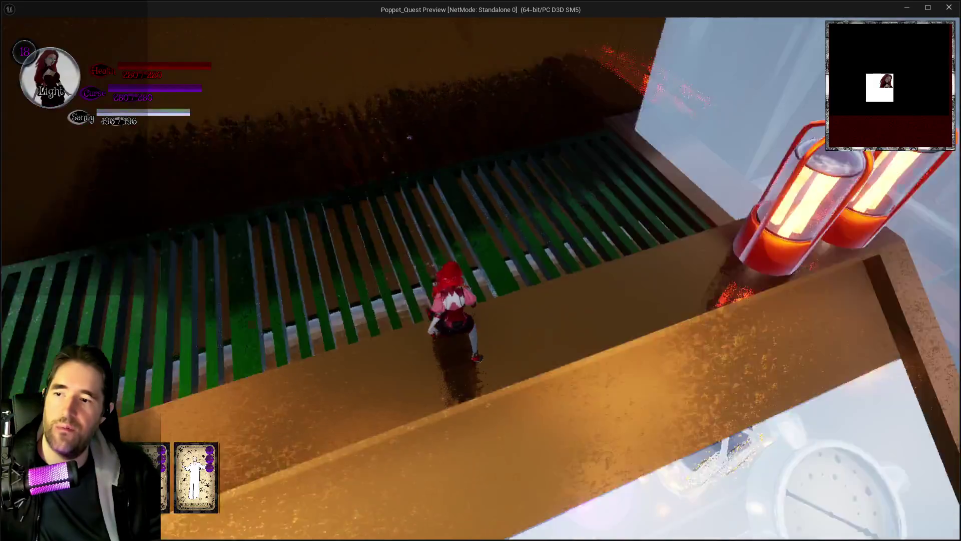
key(w)
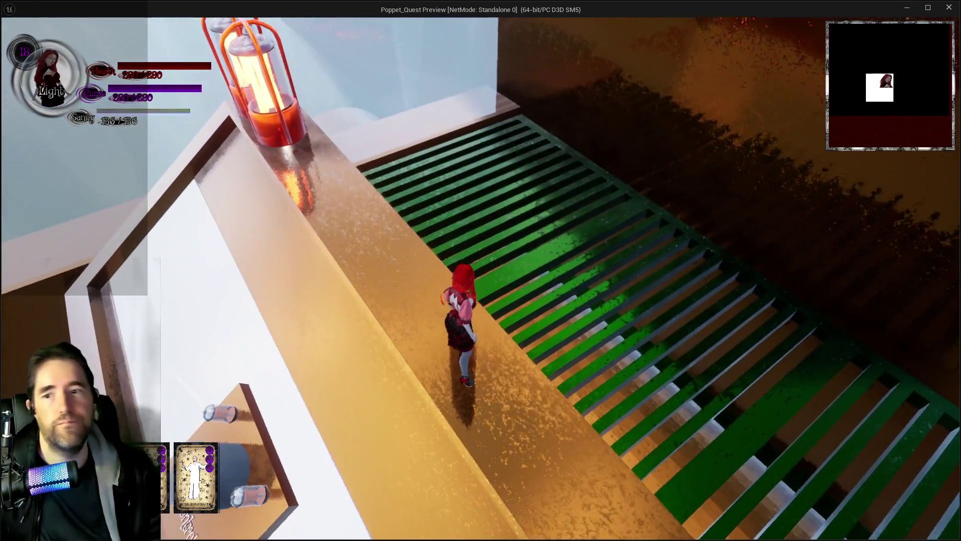
key(w)
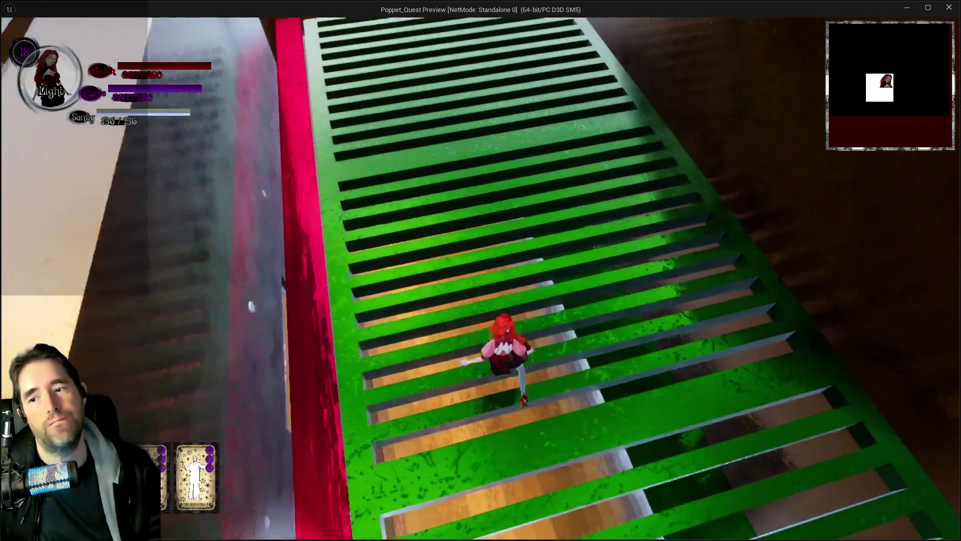
key(w)
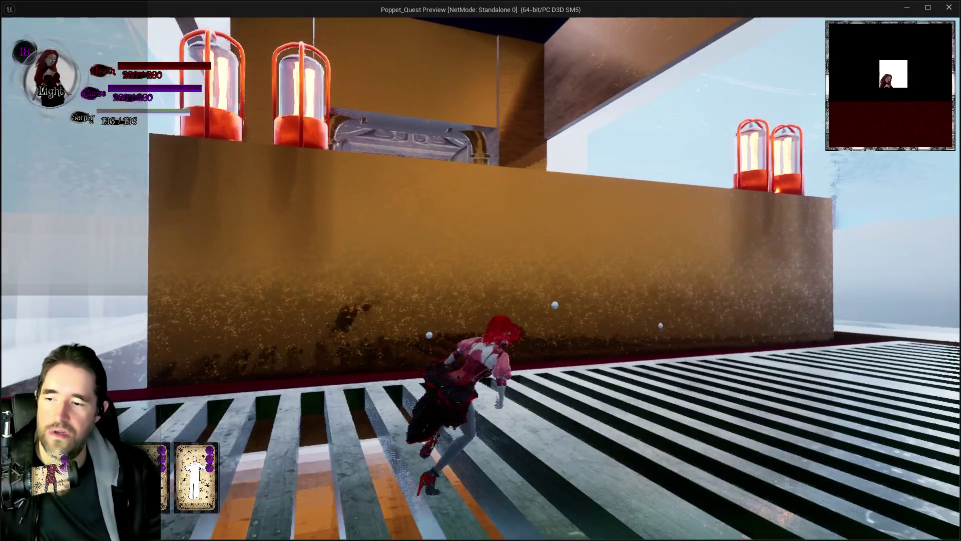
Run across the grate, climb the white ledge, run up the striped grate stairs, then stop the play test.
key(w)
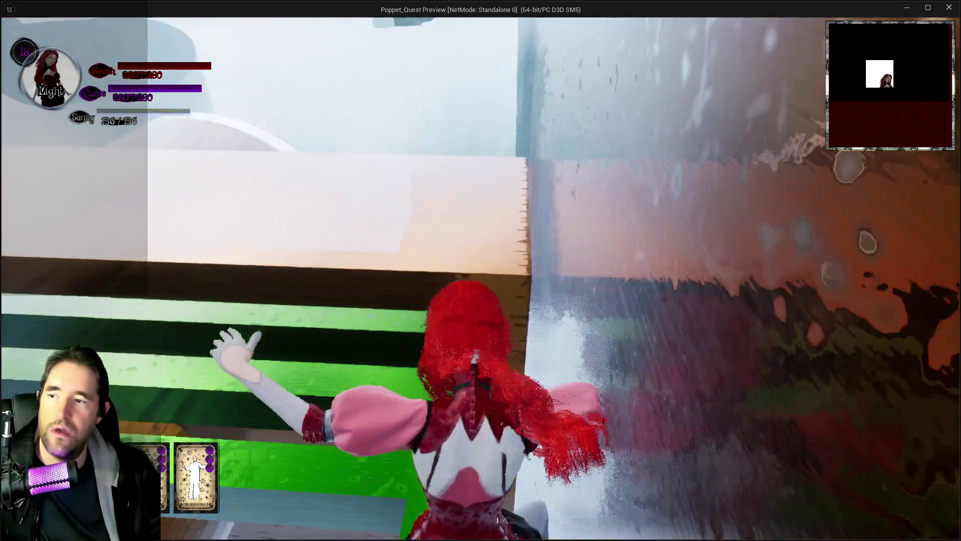
key(w)
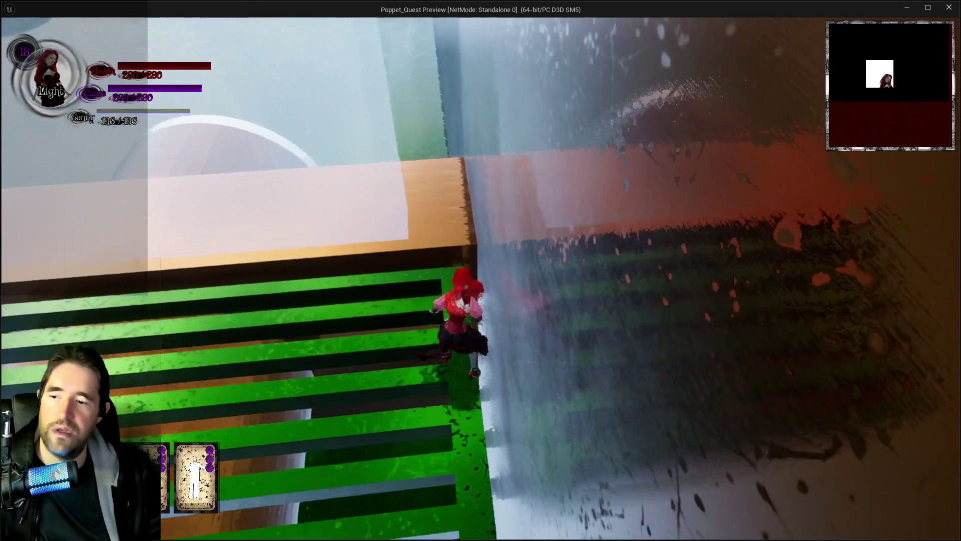
key(w)
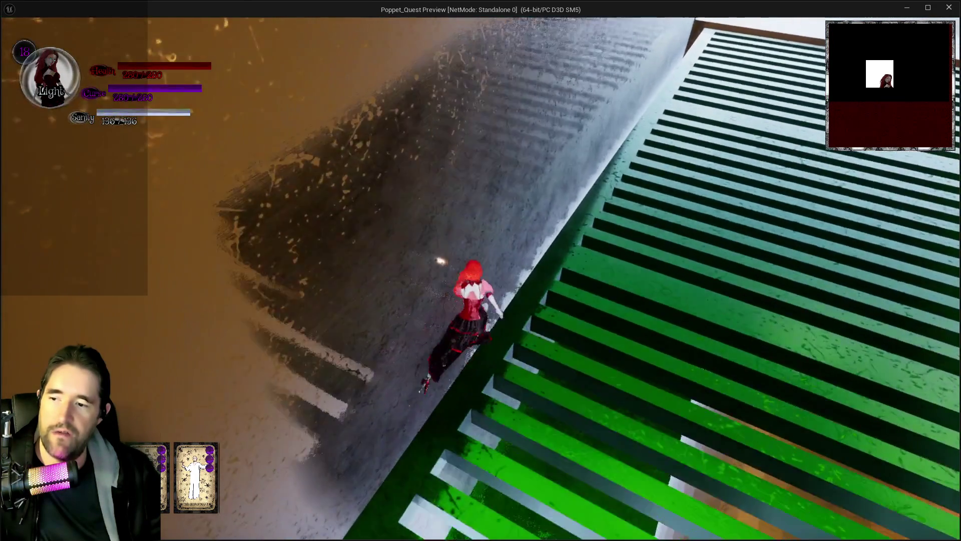
key(w)
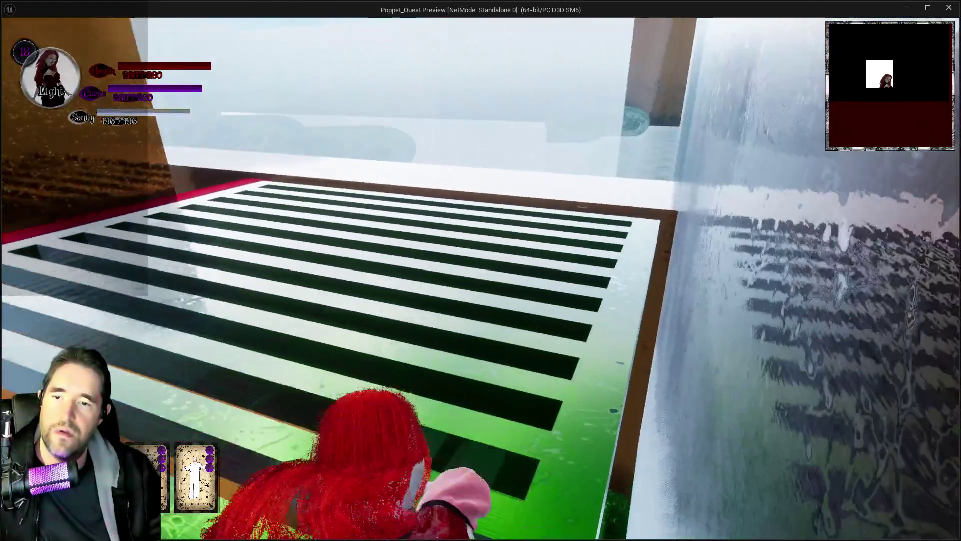
key(w)
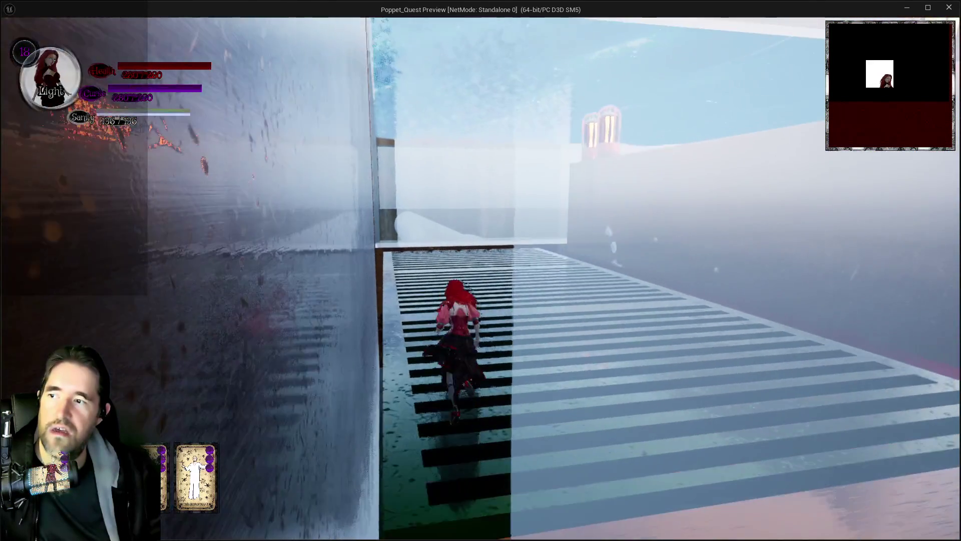
key(w)
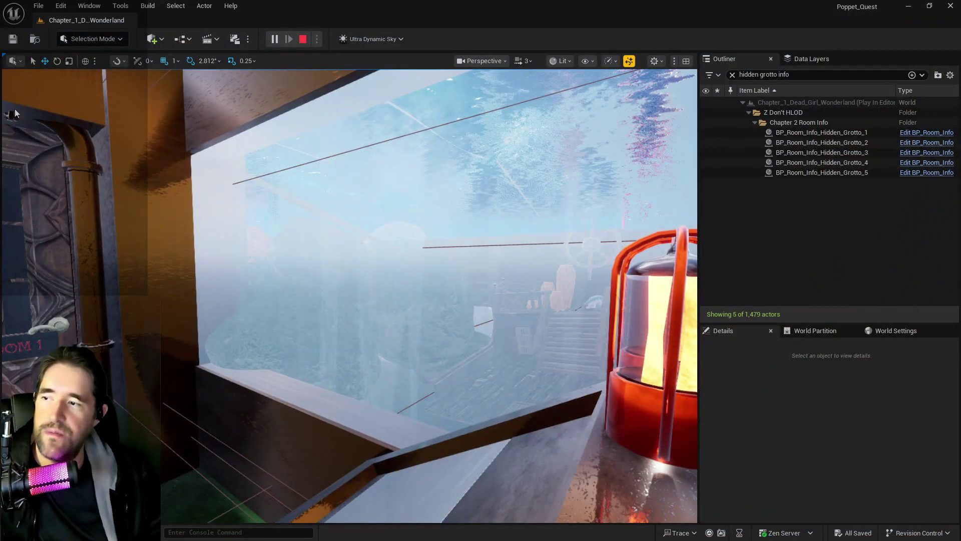
key(Escape)
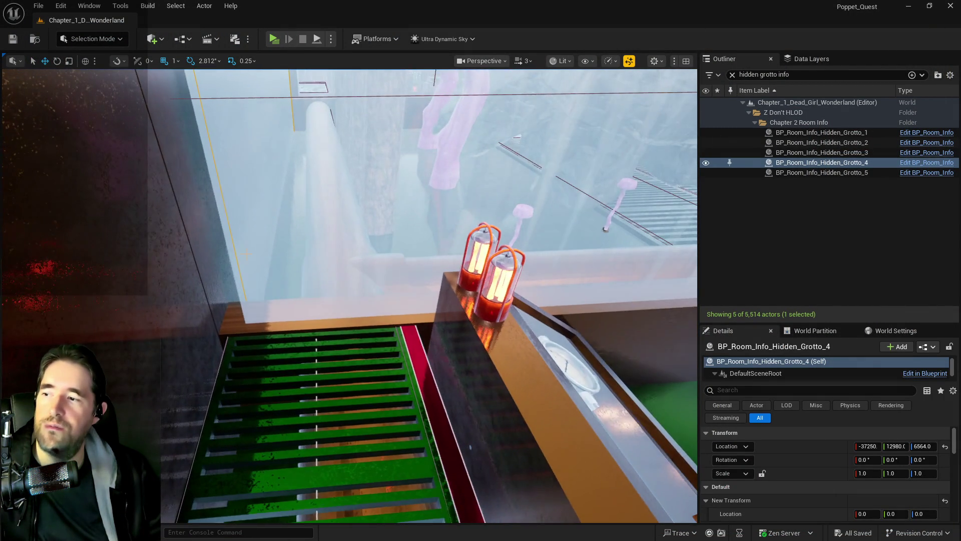
Select and frame glass pool wall Wall4, then select and frame the neighbouring Wall3.
click(265, 241)
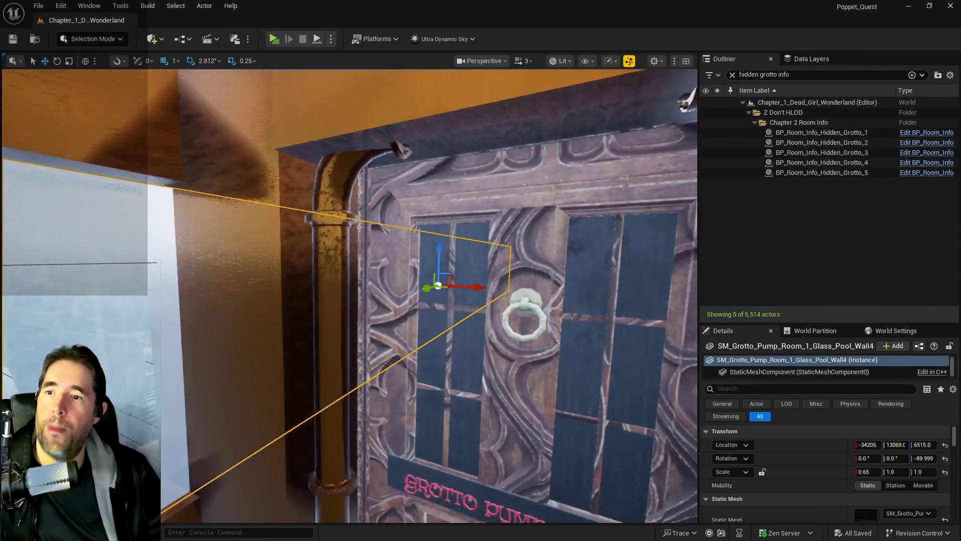
key(f)
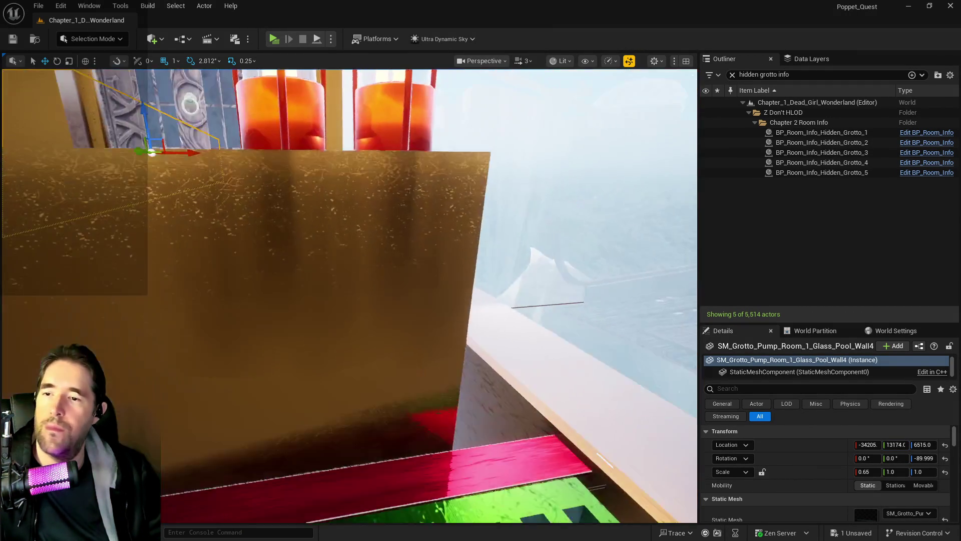
key(w)
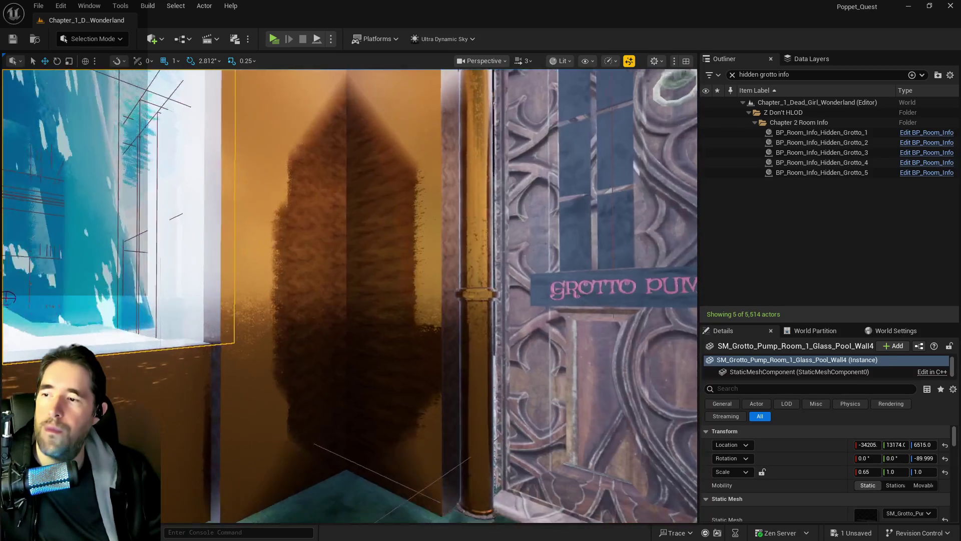
click(8, 298)
key(f)
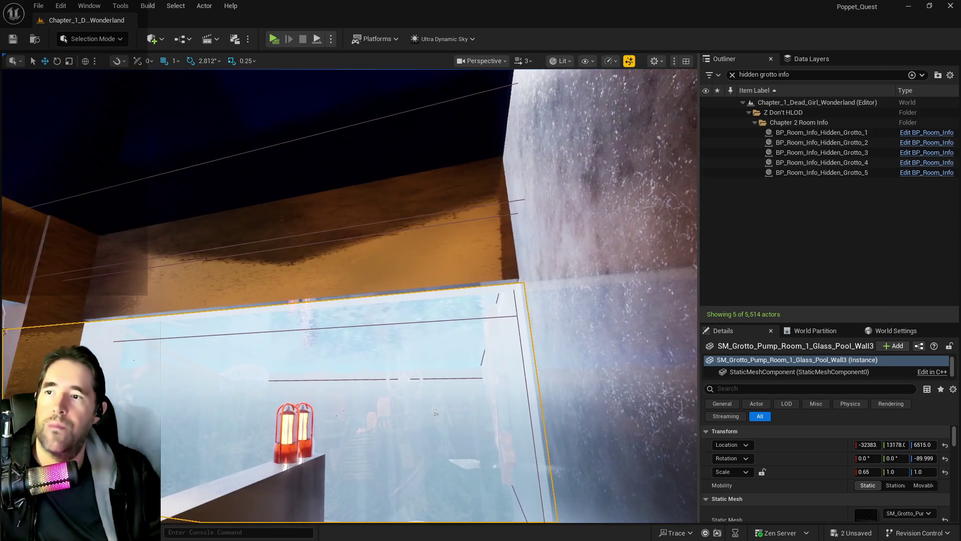
Select Box Brush11 from the viewport context menu and save the level with Ctrl+S.
right_click(499, 290)
click(473, 268)
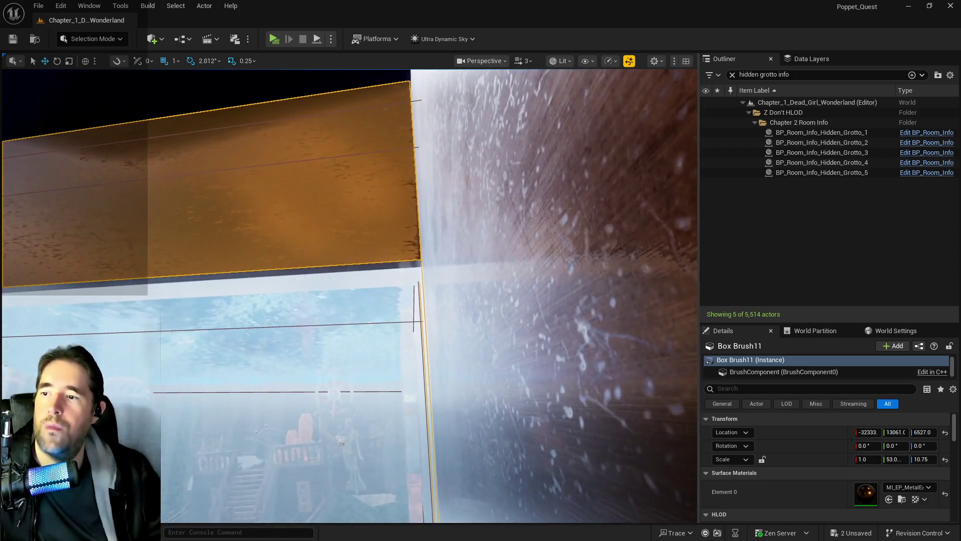
scroll(450, 288, down, 5)
key(ctrl+s)
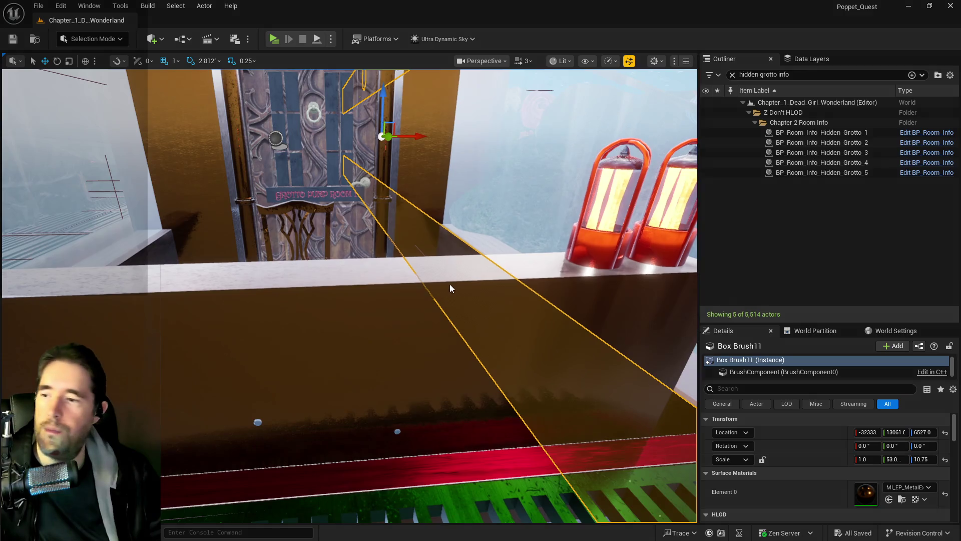
scroll(450, 288, up, 10)
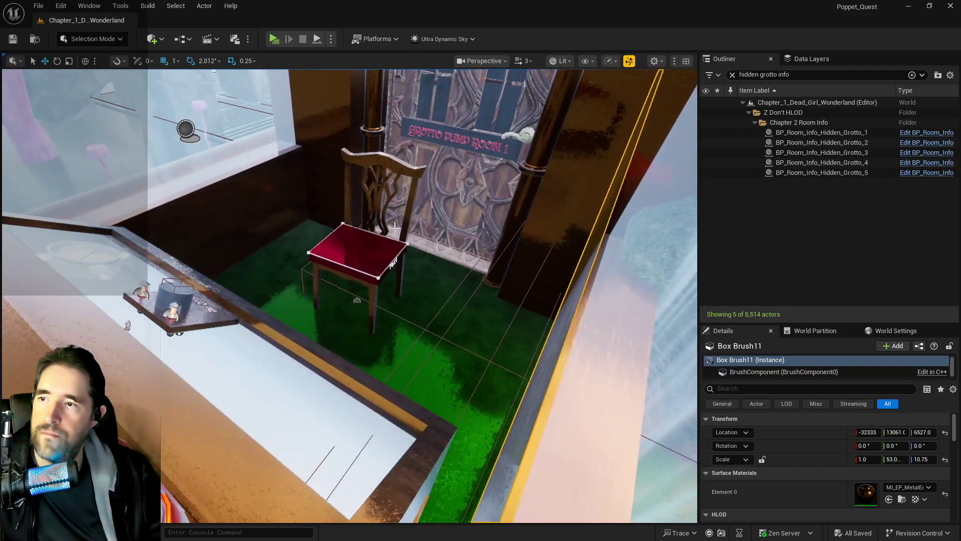
Set BP_Door_95 to Is Open, slide BP_Chair34 along X out of the doorway, and reselect Glass_Pool_Wall3.
click(395, 227)
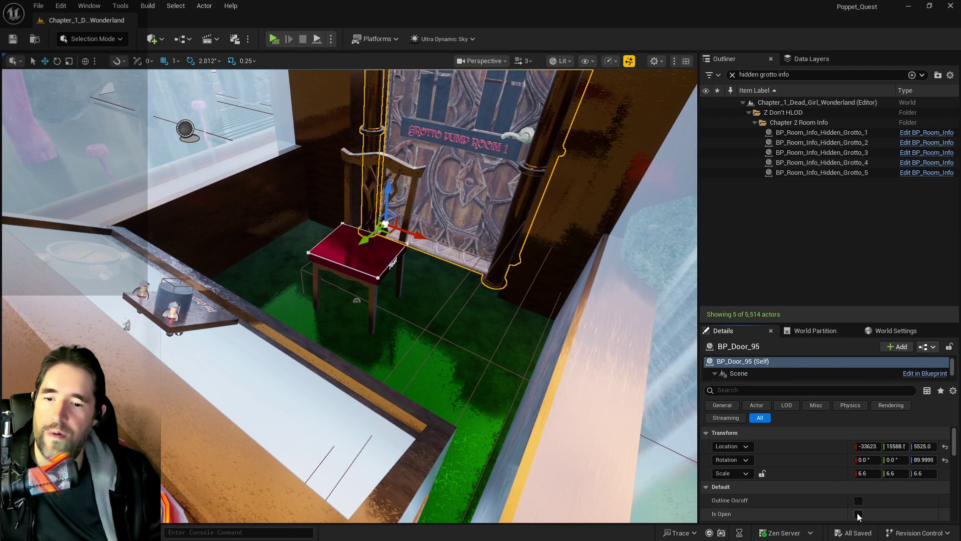
click(858, 513)
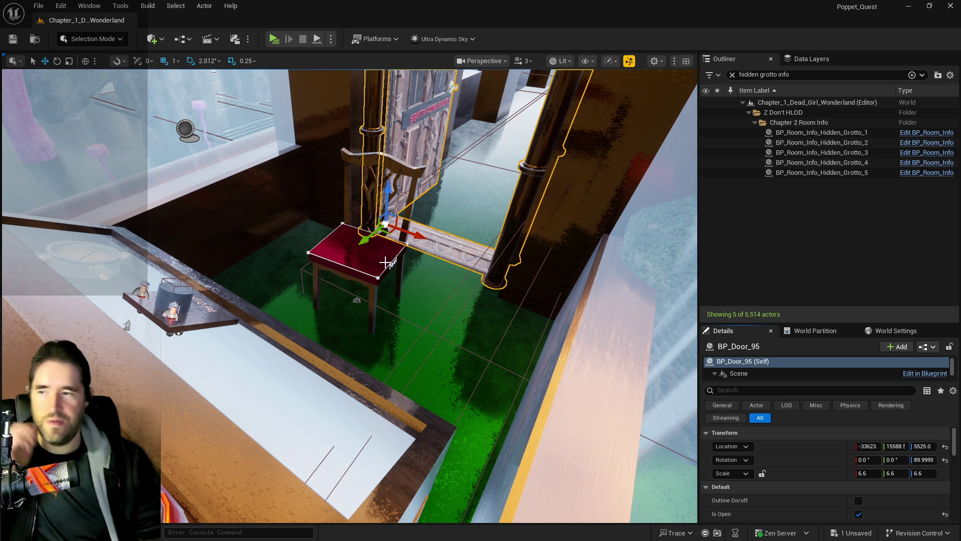
click(385, 258)
mouse_move(391, 321)
mouse_down()
mouse_move(512, 361)
mouse_move(496, 350)
mouse_move(461, 395)
mouse_up()
mouse_move(399, 398)
mouse_down()
mouse_move(330, 300)
mouse_move(371, 315)
mouse_up()
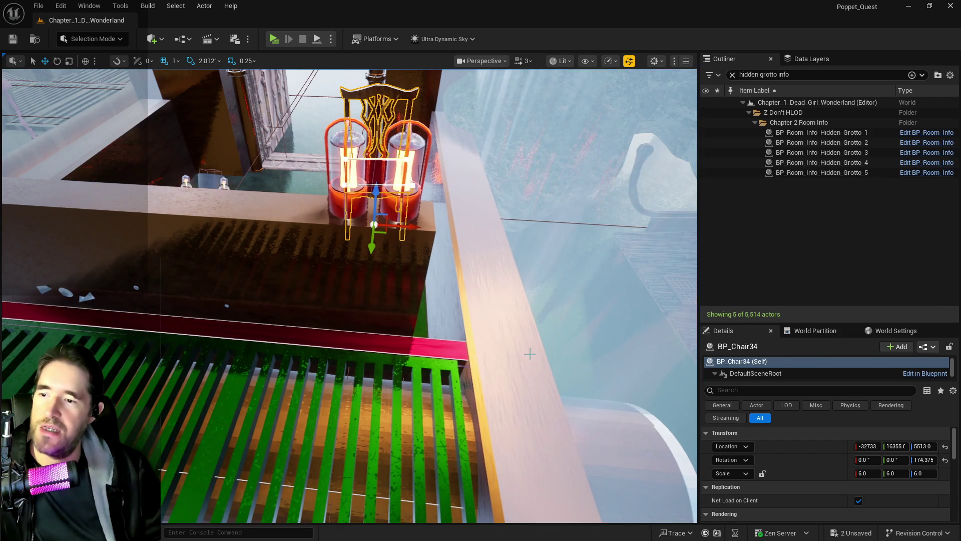
click(530, 355)
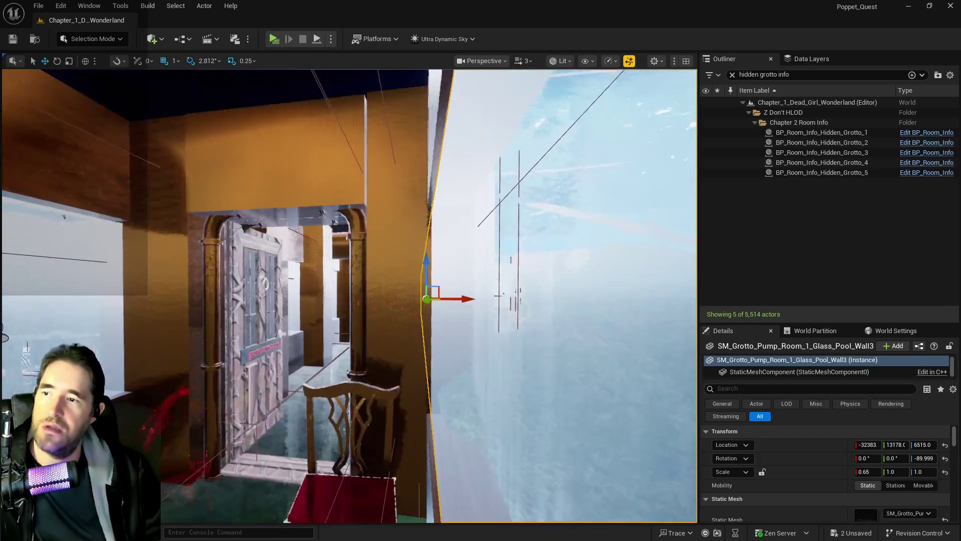
mouse_move(530, 356)
mouse_down()
mouse_move(511, 351)
mouse_move(526, 358)
mouse_move(531, 340)
mouse_move(540, 351)
mouse_up()
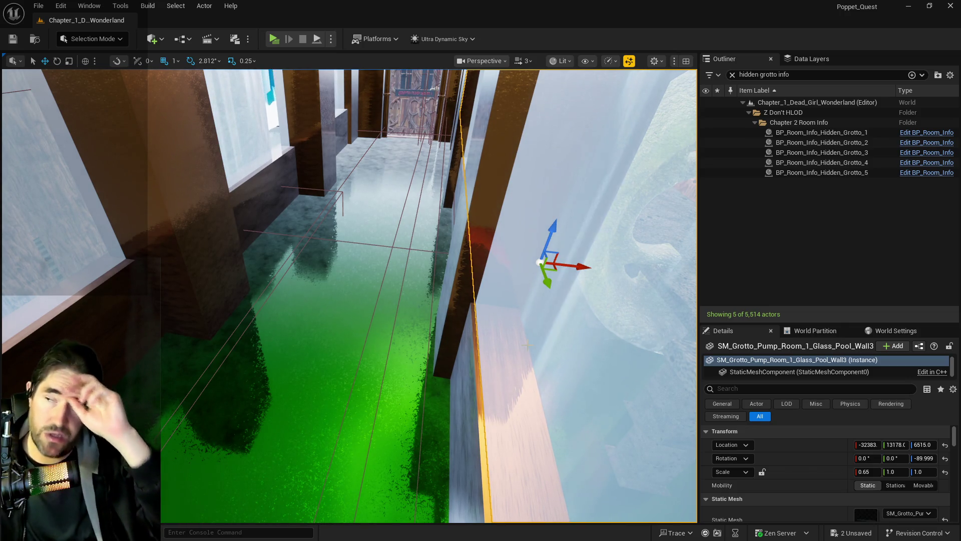
mouse_move(634, 320)
mouse_down()
mouse_move(623, 281)
mouse_move(626, 306)
mouse_up()
scroll(164, 342, up, 3)
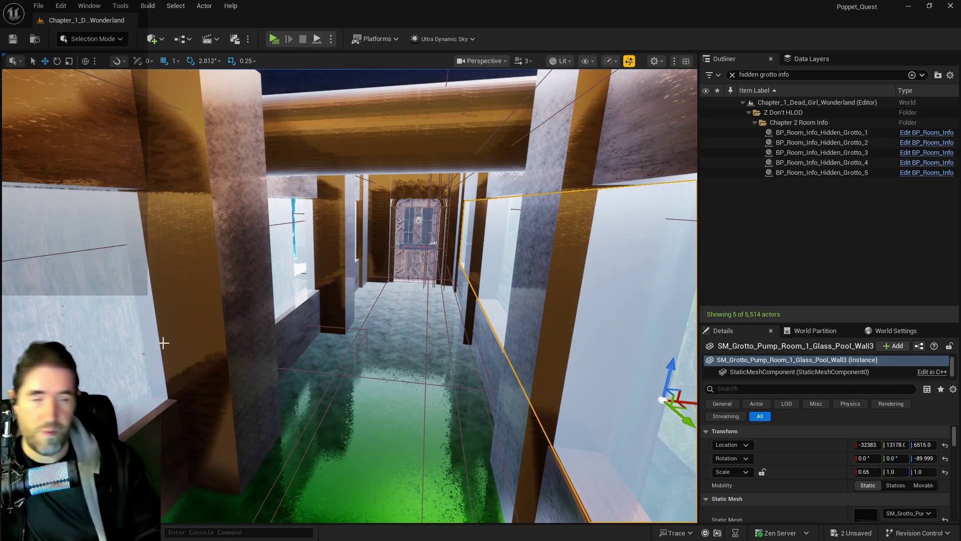
scroll(163, 342, up, 3)
scroll(351, 295, up, 3)
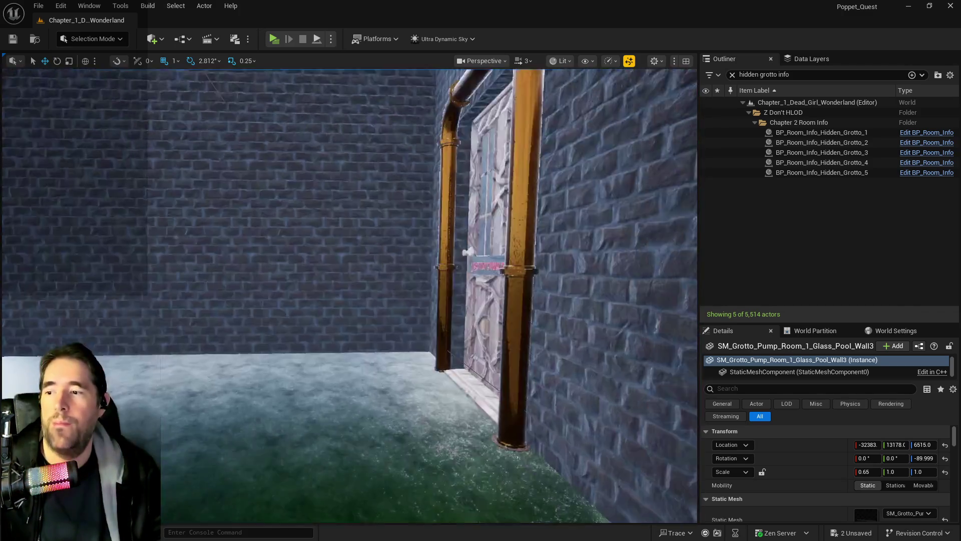
scroll(350, 295, up, 4)
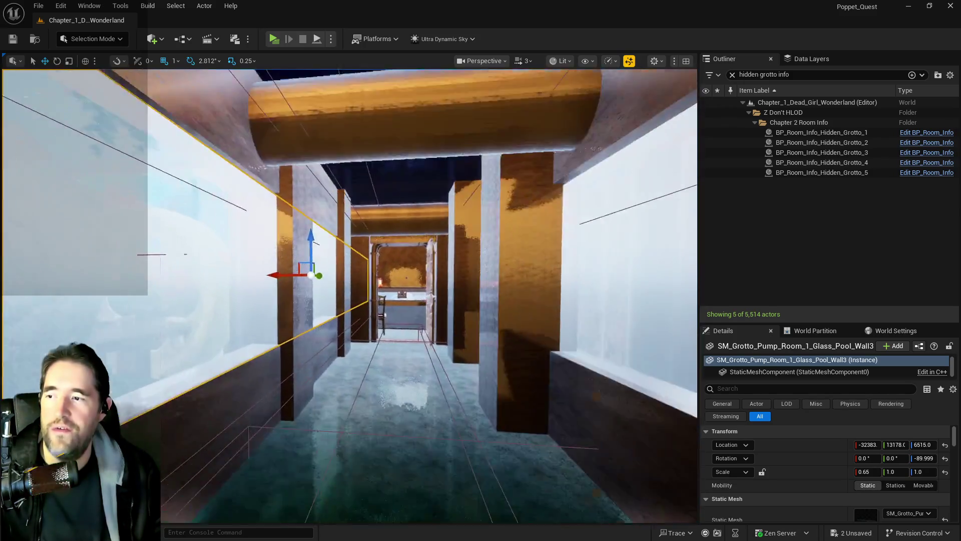
scroll(350, 296, up, 5)
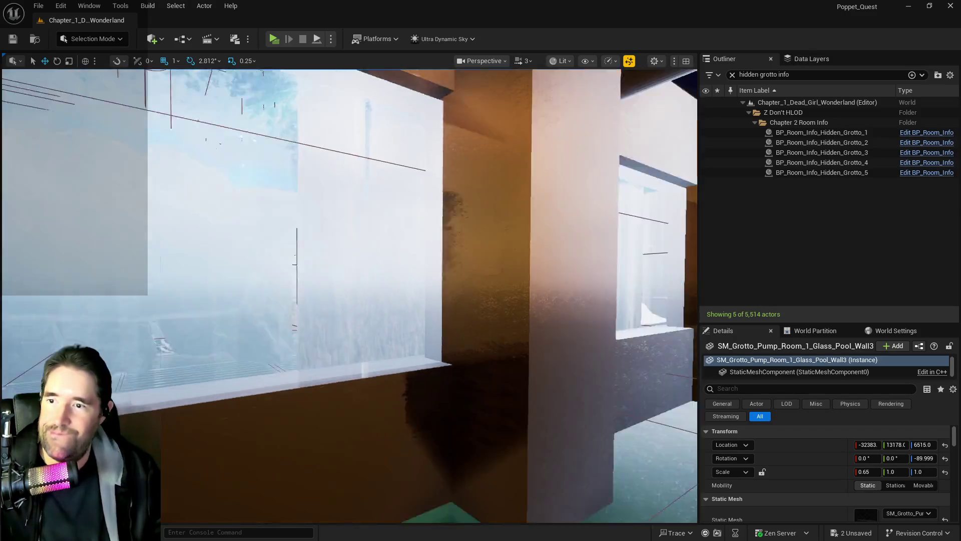
scroll(350, 295, up, 3)
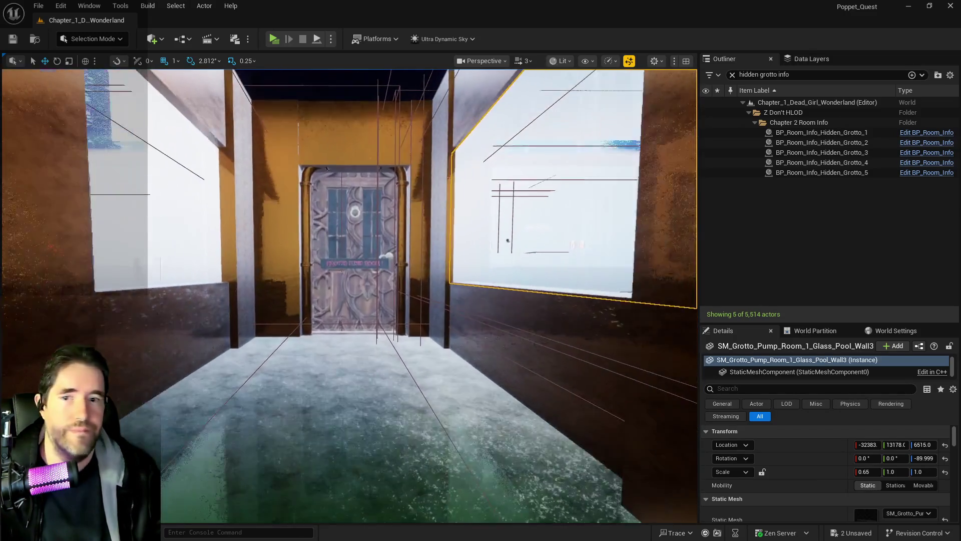
scroll(350, 295, up, 3)
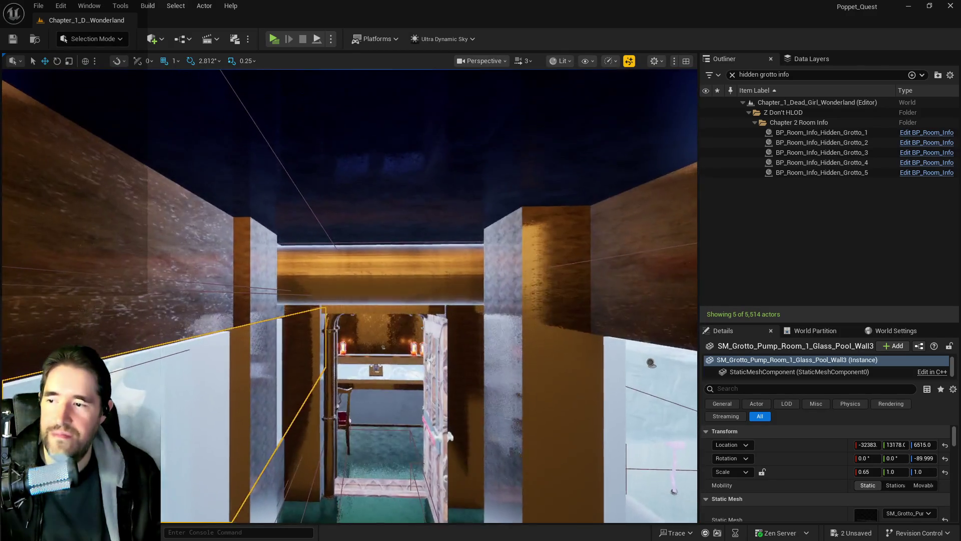
scroll(350, 295, up, 3)
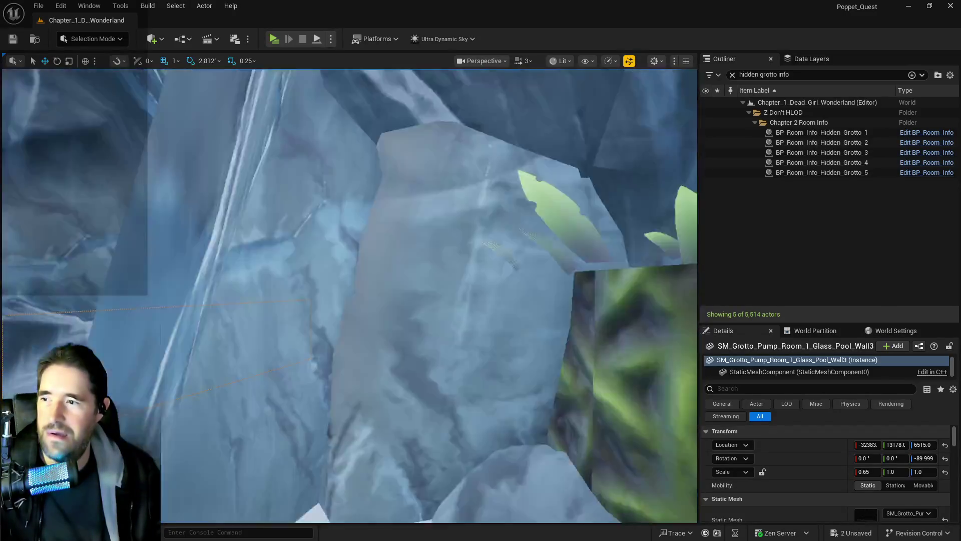
scroll(350, 295, up, 10)
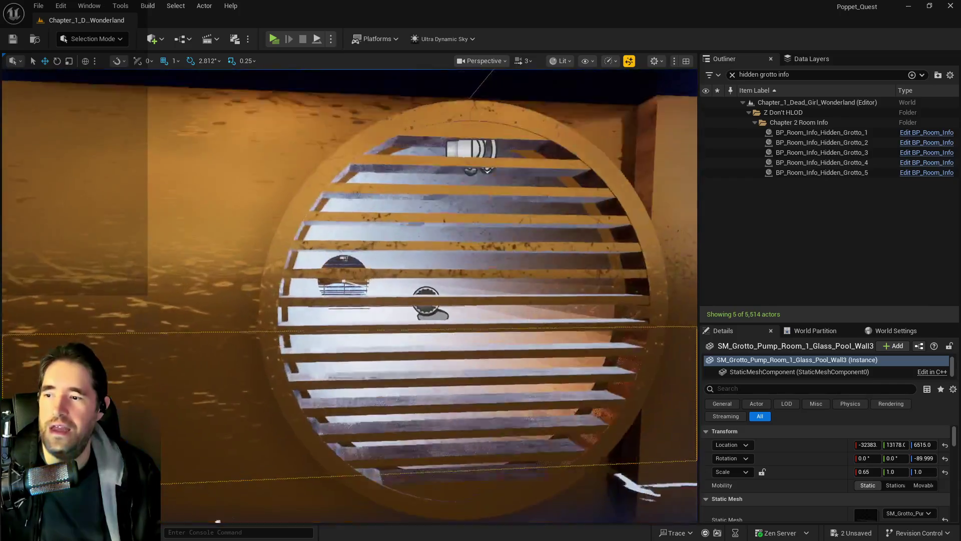
scroll(349, 295, up, 10)
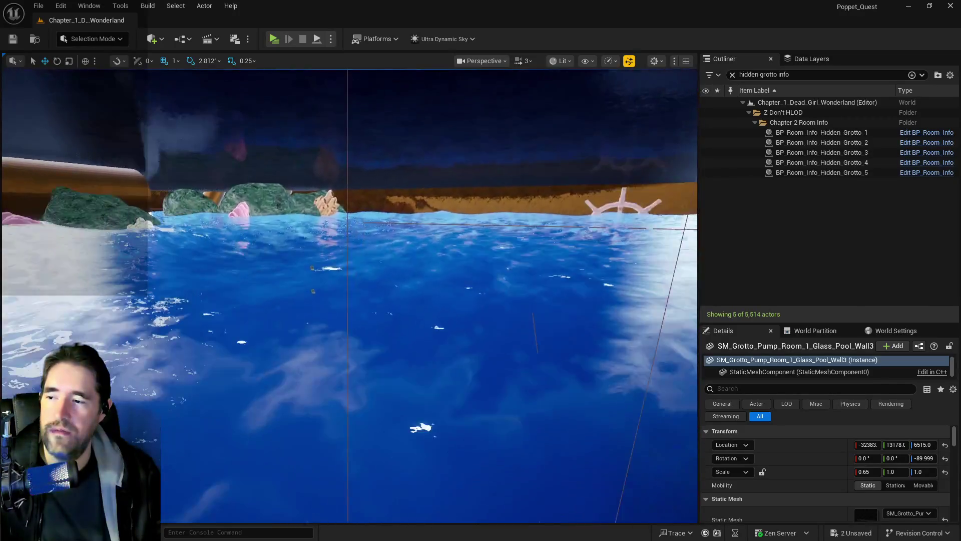
scroll(350, 296, down, 5)
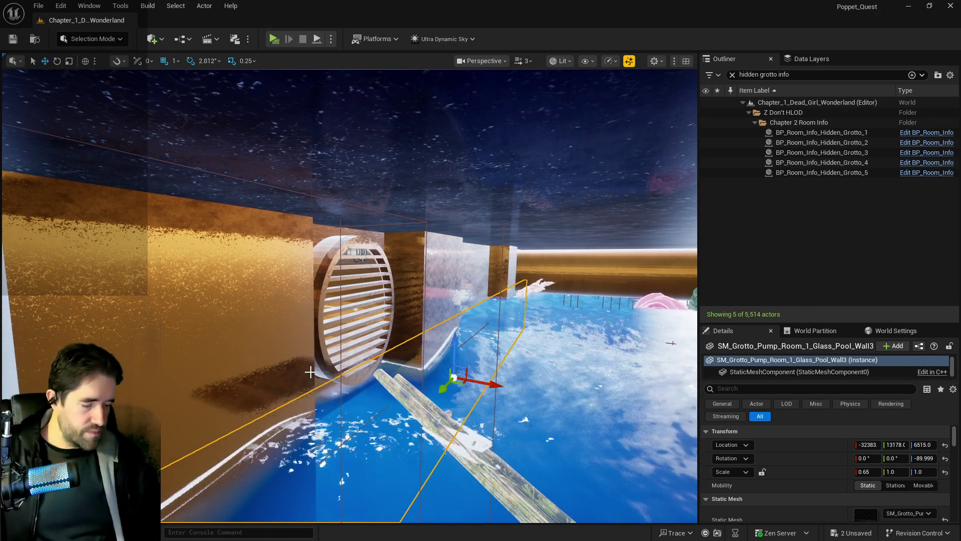
Delete SM_Machine_14 from under the metal grating and save the level.
mouse_move(310, 372)
mouse_down()
mouse_move(346, 345)
mouse_move(403, 381)
mouse_up()
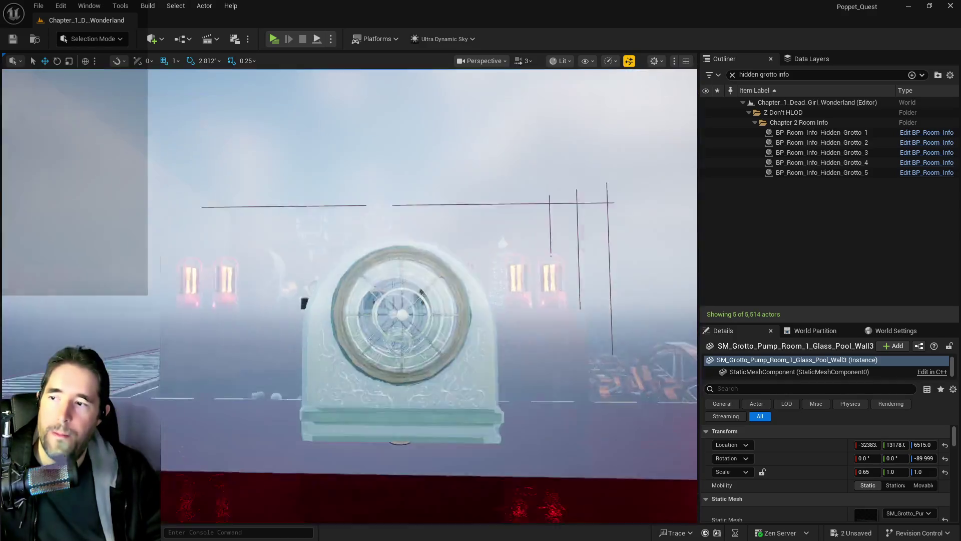
mouse_move(349, 296)
mouse_down()
mouse_move(360, 305)
mouse_move(385, 296)
mouse_move(407, 436)
mouse_move(440, 411)
mouse_up()
click(440, 411)
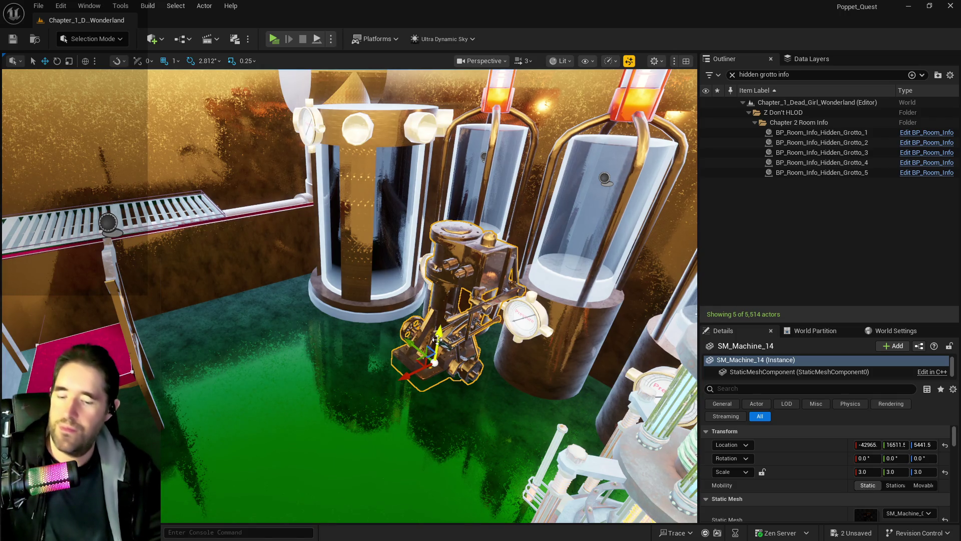
key(Delete)
mouse_move(421, 344)
mouse_down()
mouse_move(176, 295)
mouse_move(584, 476)
mouse_move(407, 455)
mouse_move(236, 339)
mouse_move(386, 380)
mouse_move(489, 382)
mouse_move(347, 299)
mouse_move(351, 266)
mouse_move(400, 265)
mouse_move(431, 280)
mouse_move(340, 260)
mouse_move(320, 270)
mouse_move(351, 280)
mouse_move(351, 270)
mouse_move(305, 277)
mouse_move(355, 275)
mouse_up()
key(ctrl+s)
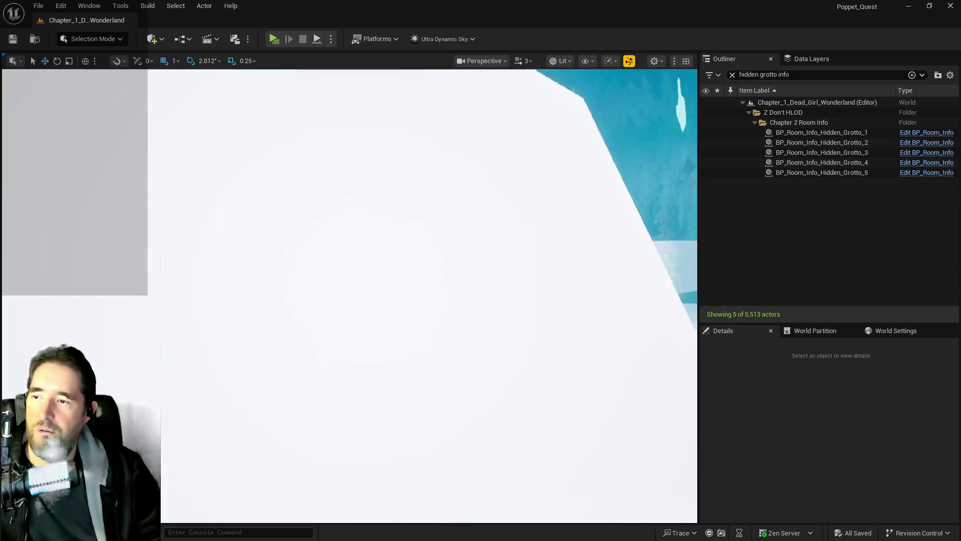
Fly down to the pool wall, frame the pipe grate, and select the Cylinder Brush6 pipe opening.
drag(355, 274, 361, 274)
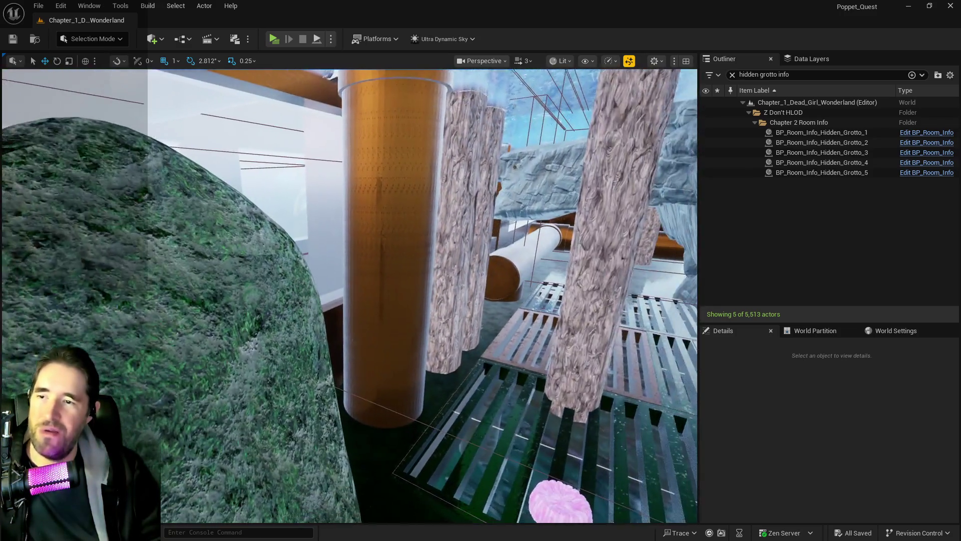
drag(416, 366, 415, 366)
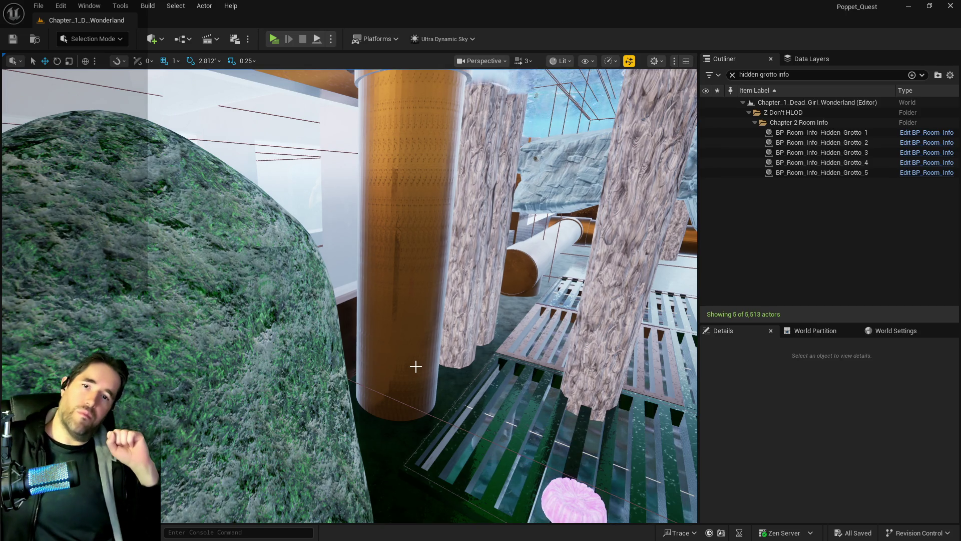
drag(337, 318, 338, 290)
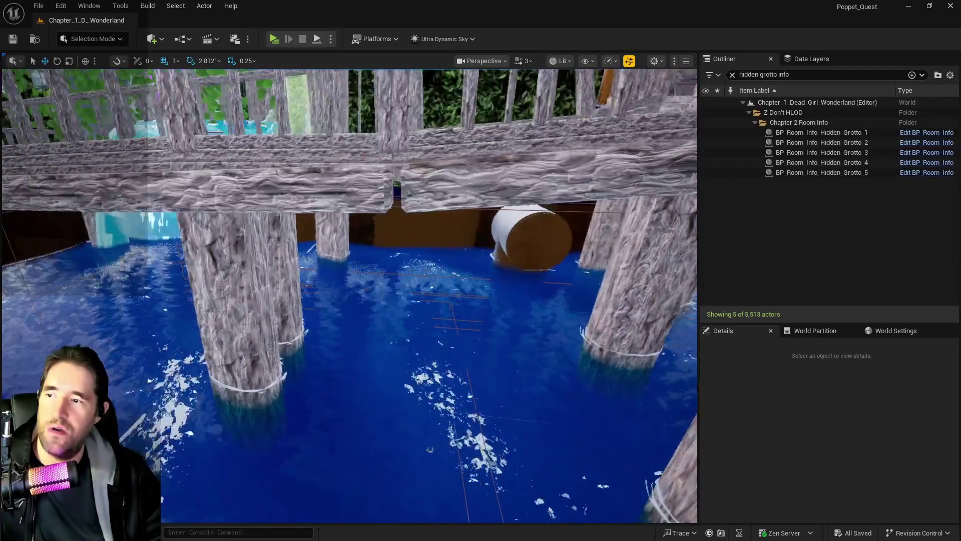
drag(429, 449, 425, 411)
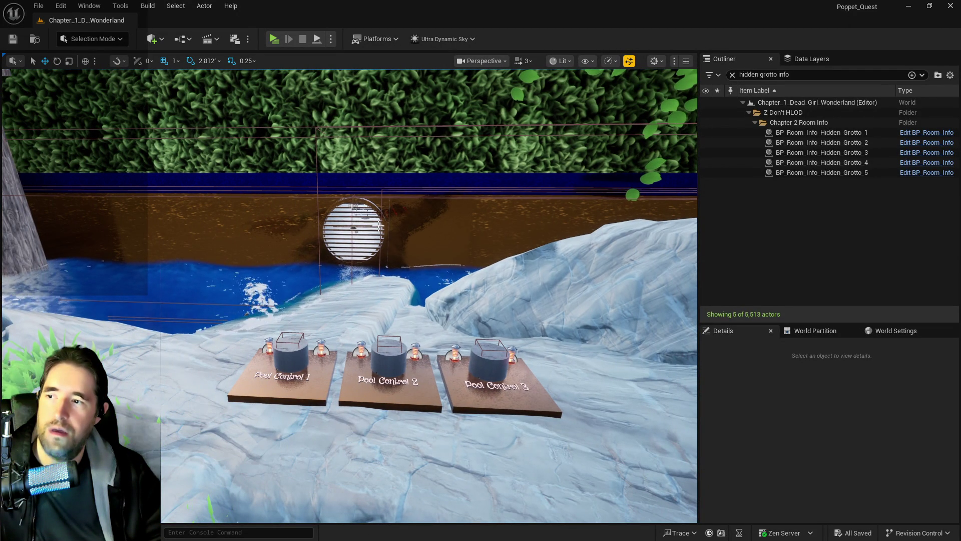
click(378, 226)
key(f)
mouse_move(379, 226)
mouse_down()
mouse_move(379, 190)
mouse_move(372, 207)
mouse_up()
drag(314, 204, 314, 191)
click(314, 200)
Frame Cylinder Brush6 and Ctrl-click further pipe pieces and the cylinder end face into the selection.
key(f)
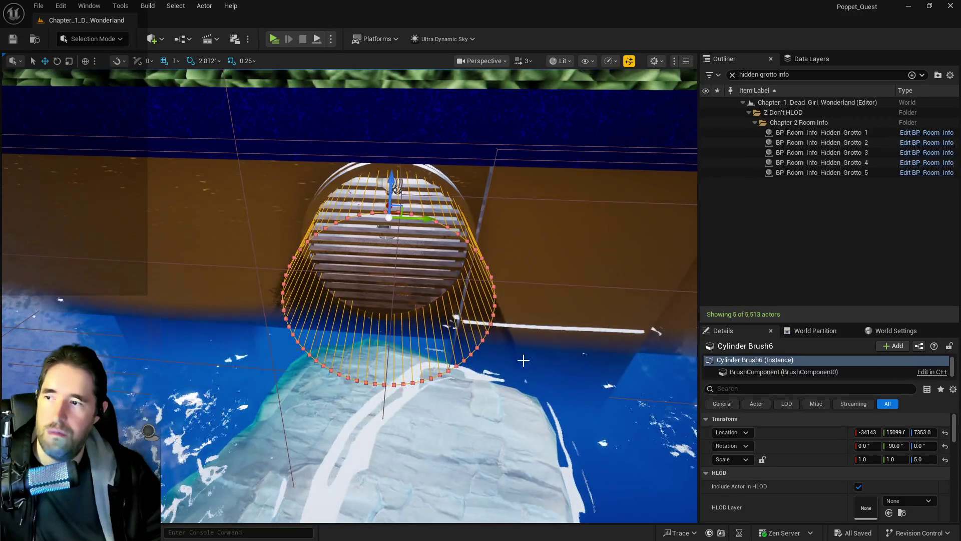
scroll(784, 474, down, 5)
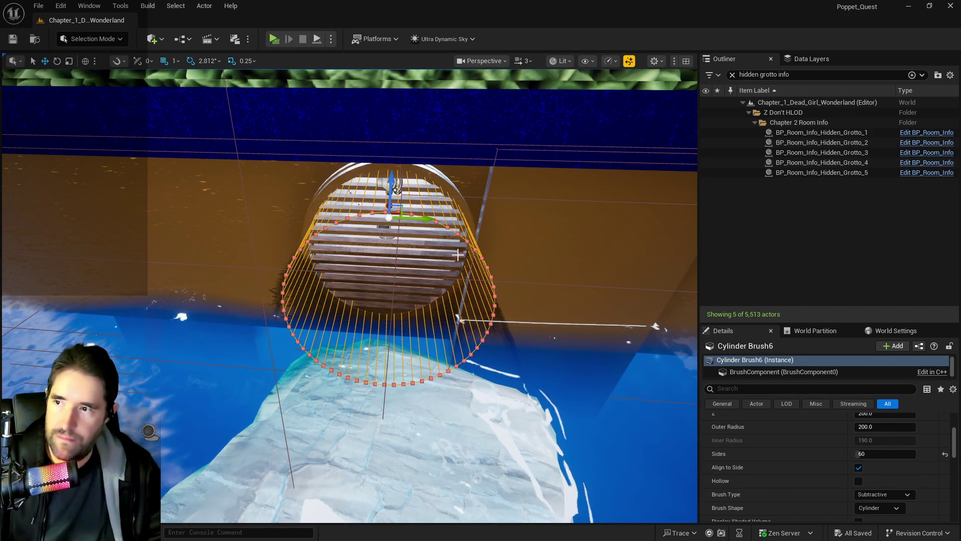
mouse_move(537, 348)
mouse_down()
mouse_move(537, 310)
mouse_move(506, 281)
mouse_move(470, 280)
mouse_move(470, 270)
mouse_move(328, 301)
mouse_up()
ctrl+click(470, 281)
ctrl+click(327, 301)
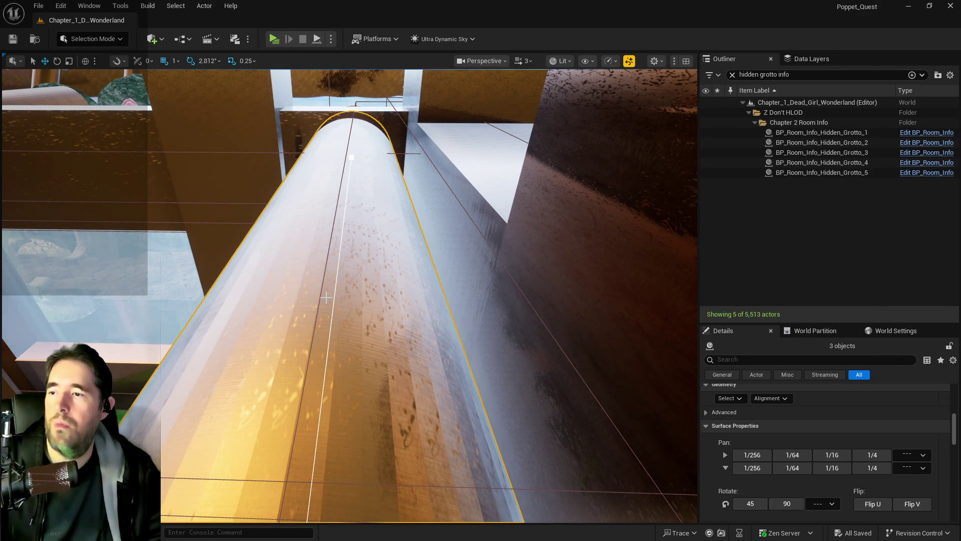
key(f)
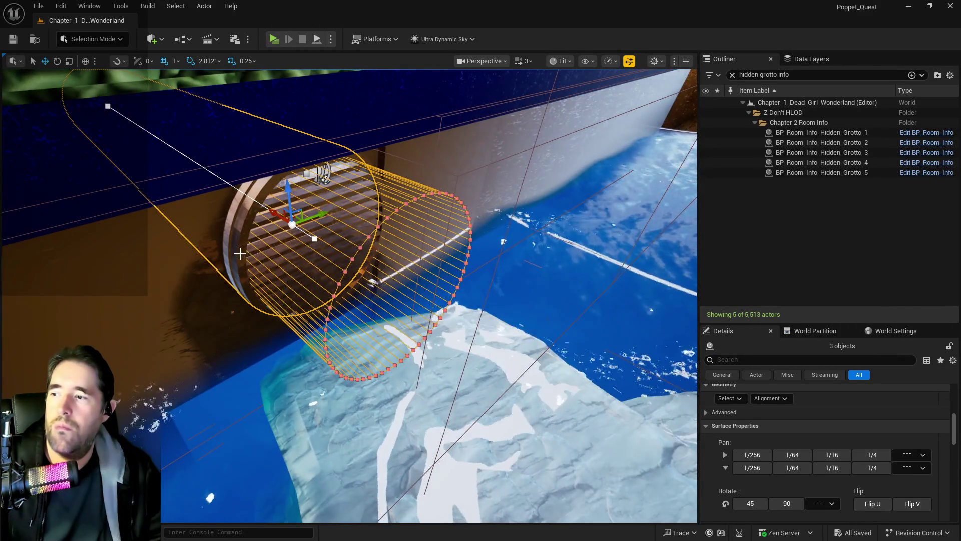
ctrl+click(290, 268)
key(f)
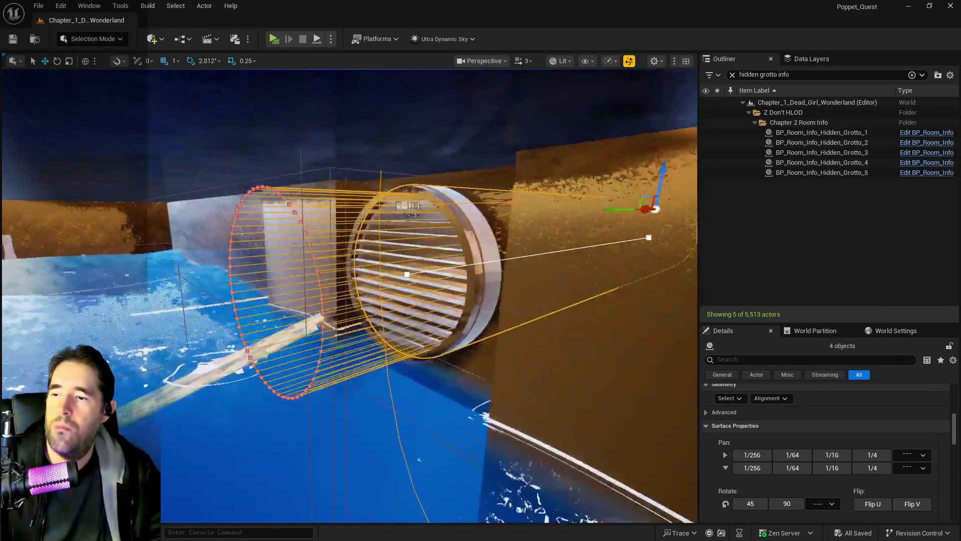
Undo the mis-clicked selection changes to keep the five grate pieces, framing the whole grate.
ctrl+click(387, 299)
key(f)
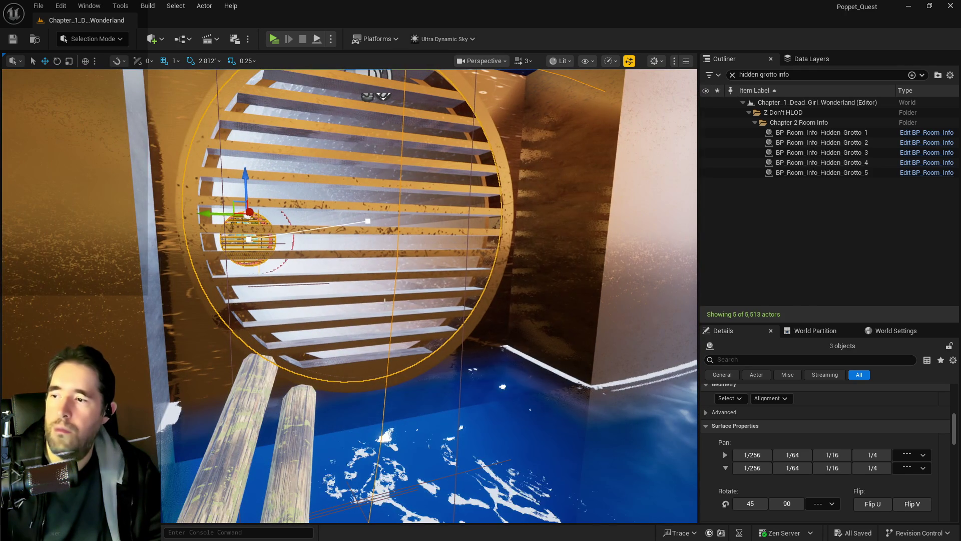
key(ctrl+z)
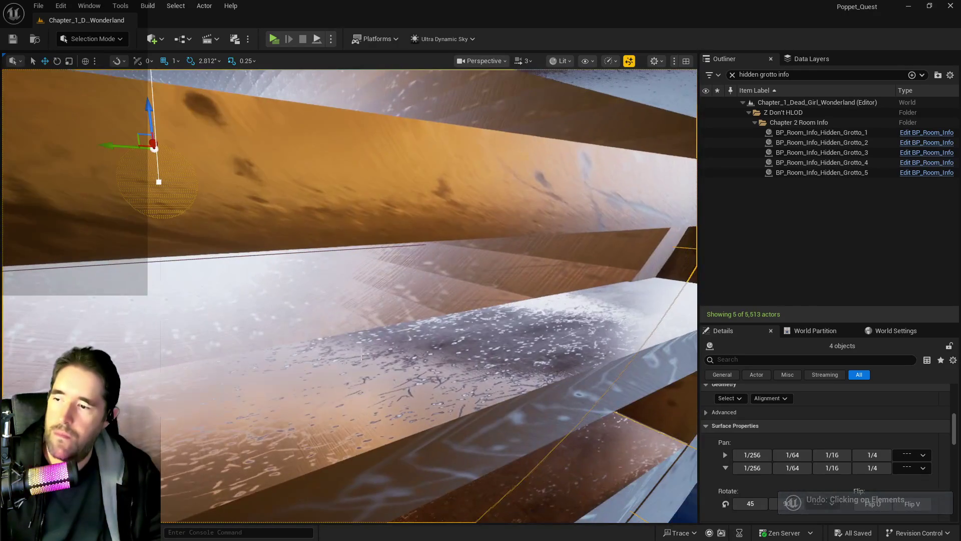
key(ctrl+z)
key(f)
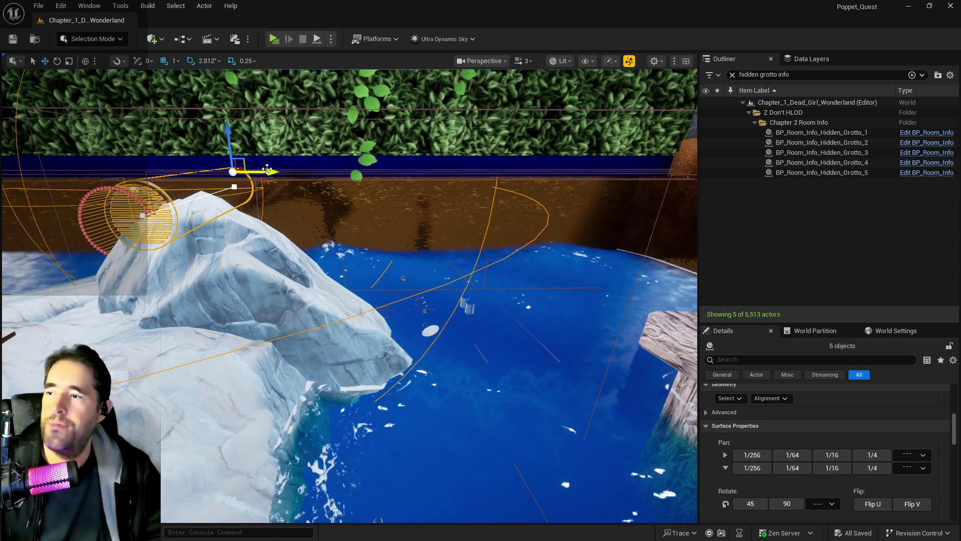
Alt-drag the grate pieces along X to place a first copy further right along the wall.
drag(268, 171, 268, 171)
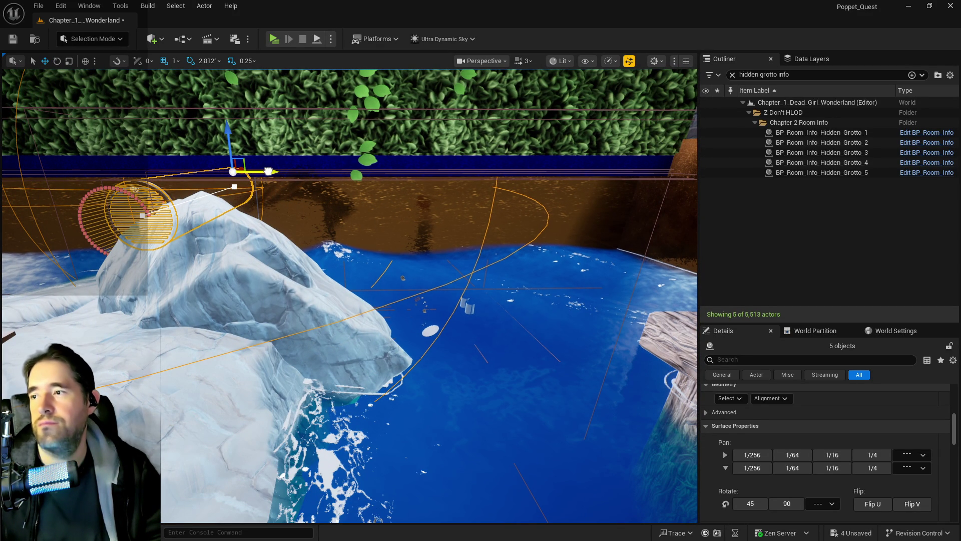
drag(269, 171, 486, 208)
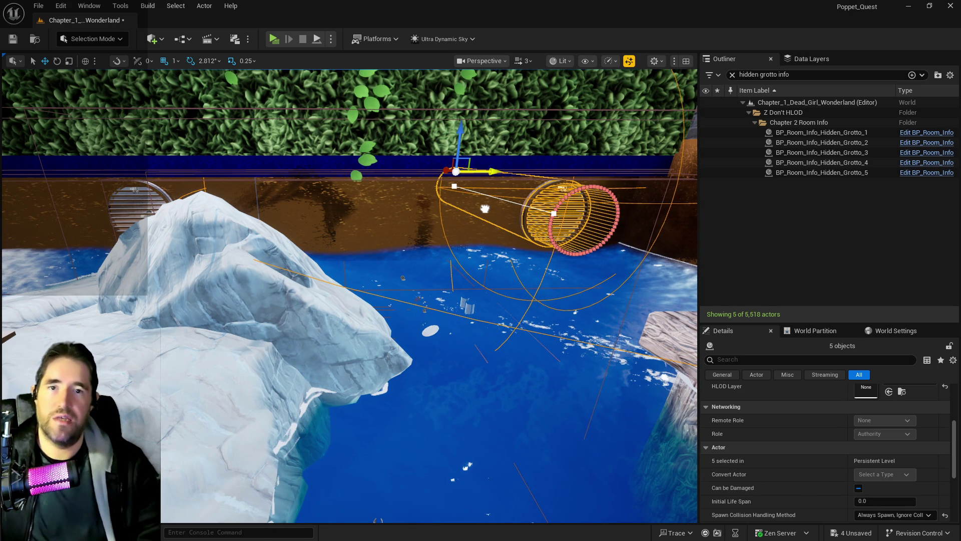
drag(485, 209, 485, 208)
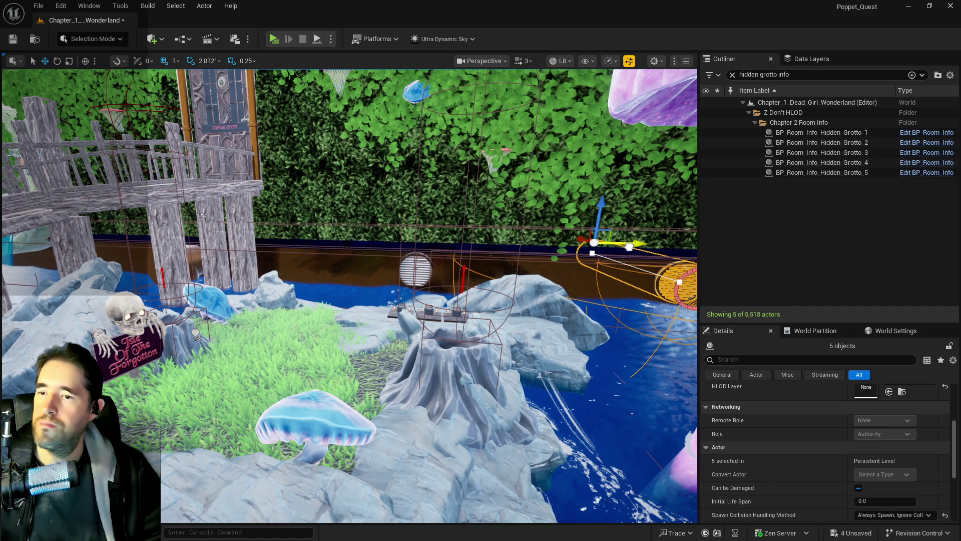
Alt-drag a second grate copy leftward and slide it along Y against the pool wall.
drag(629, 247, 283, 250)
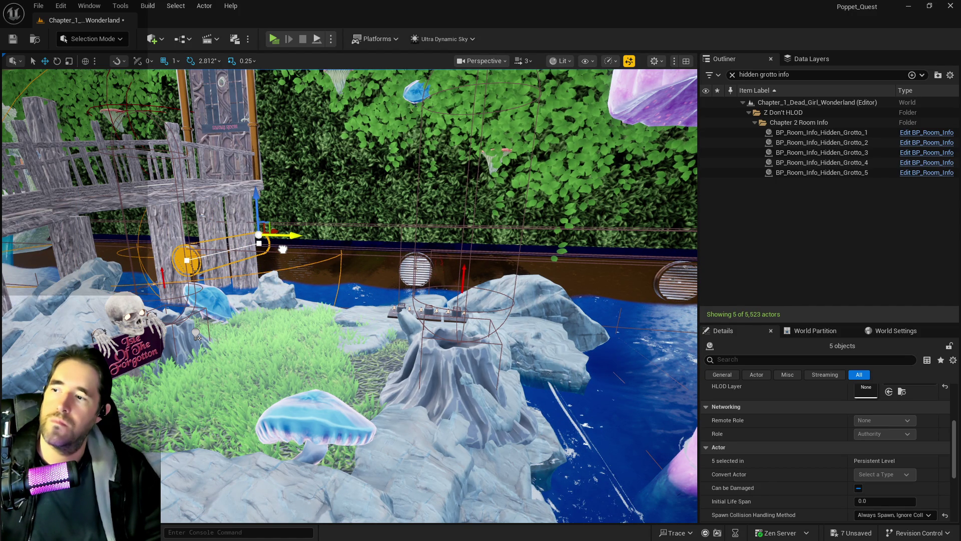
key(f)
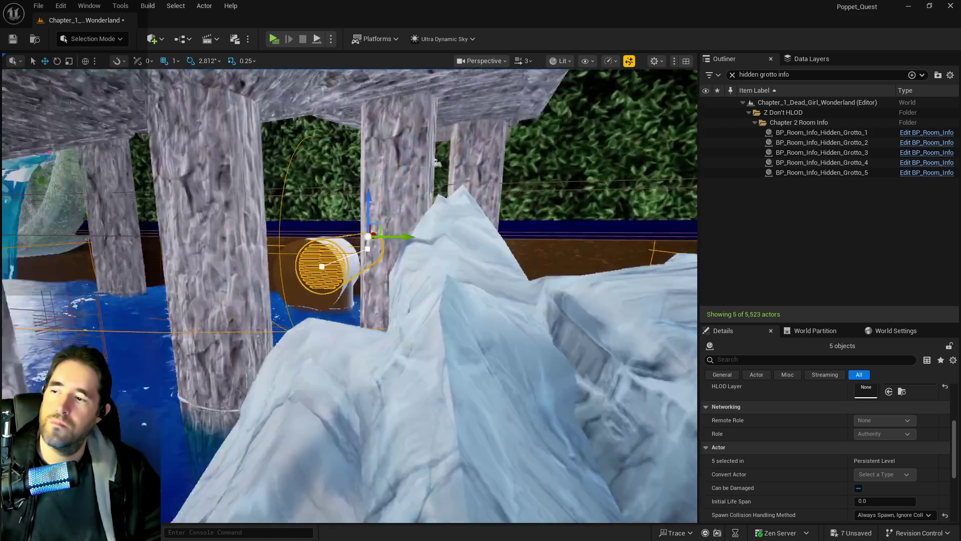
drag(411, 223, 412, 224)
drag(475, 223, 361, 220)
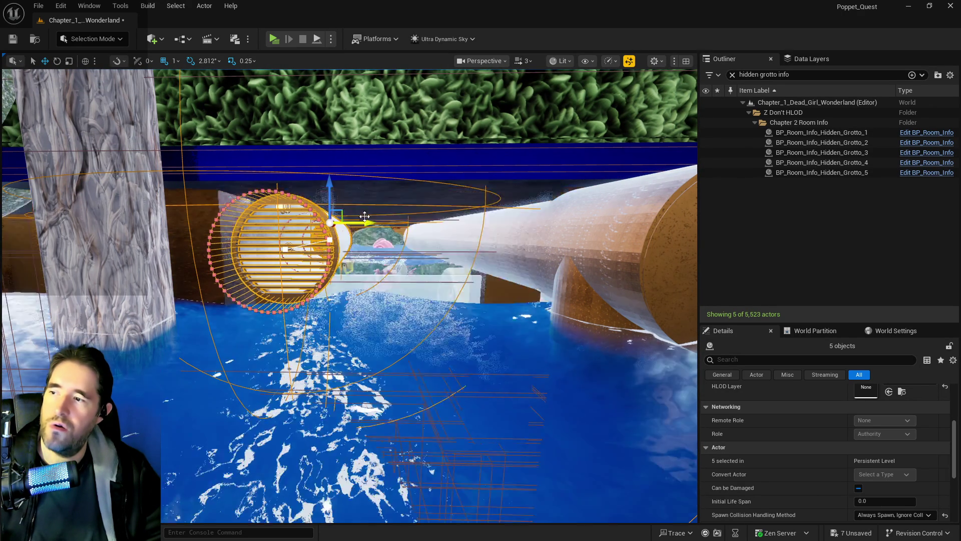
drag(365, 216, 364, 217)
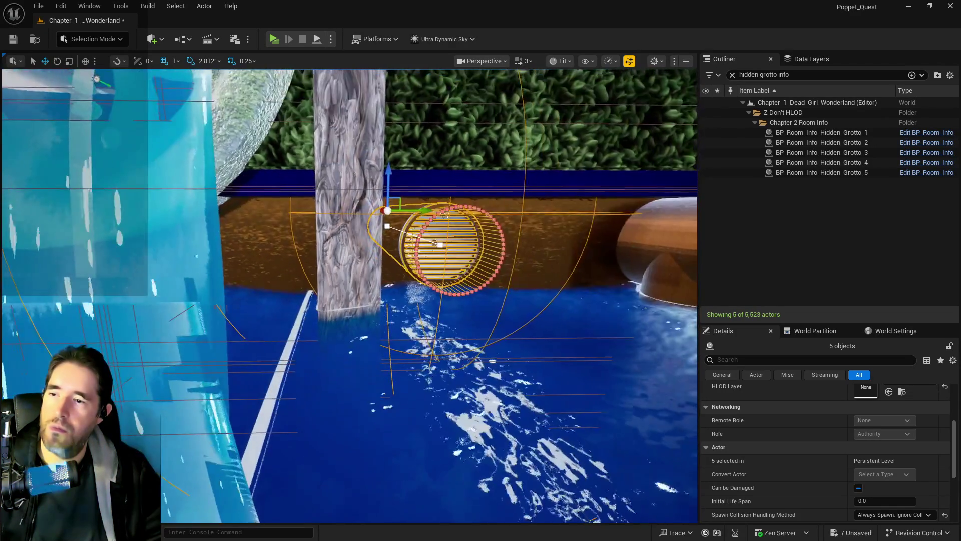
key(f)
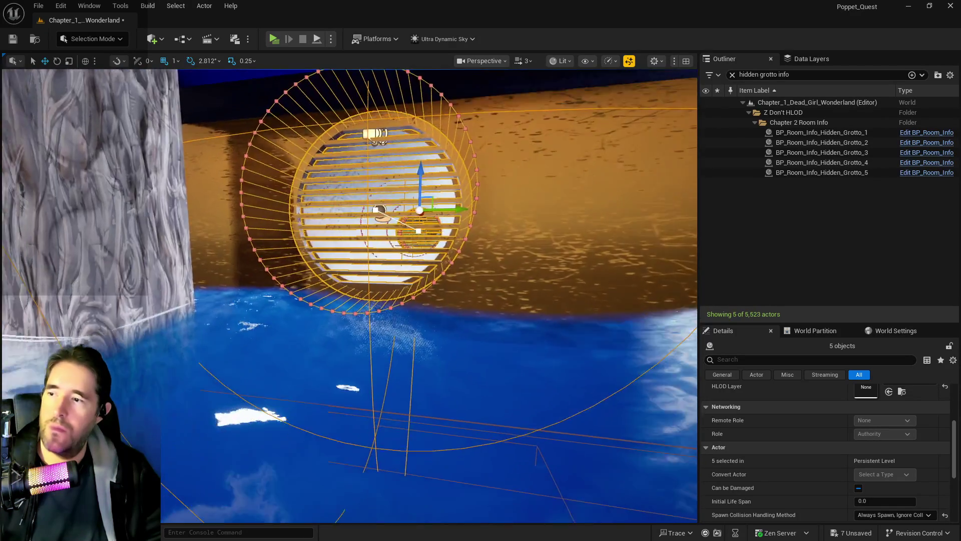
key(f)
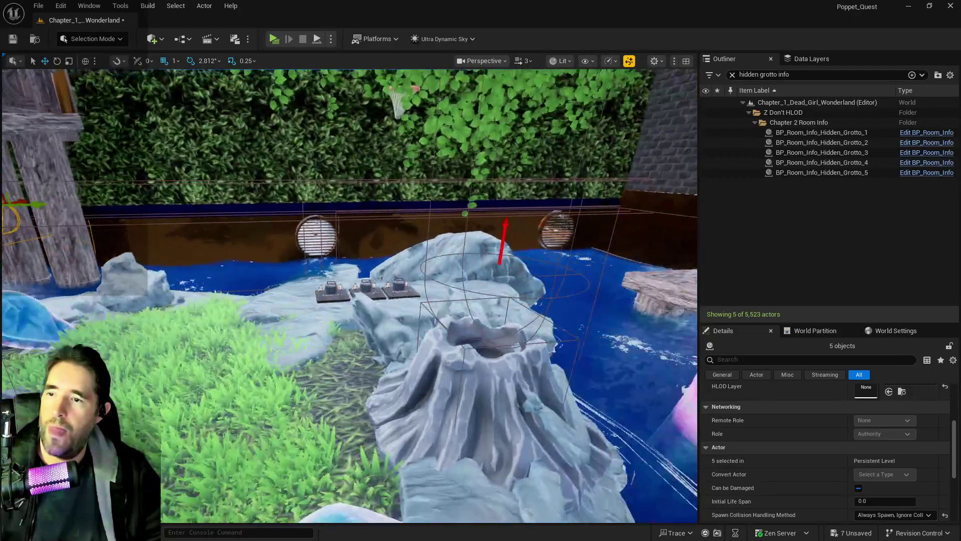
key(w)
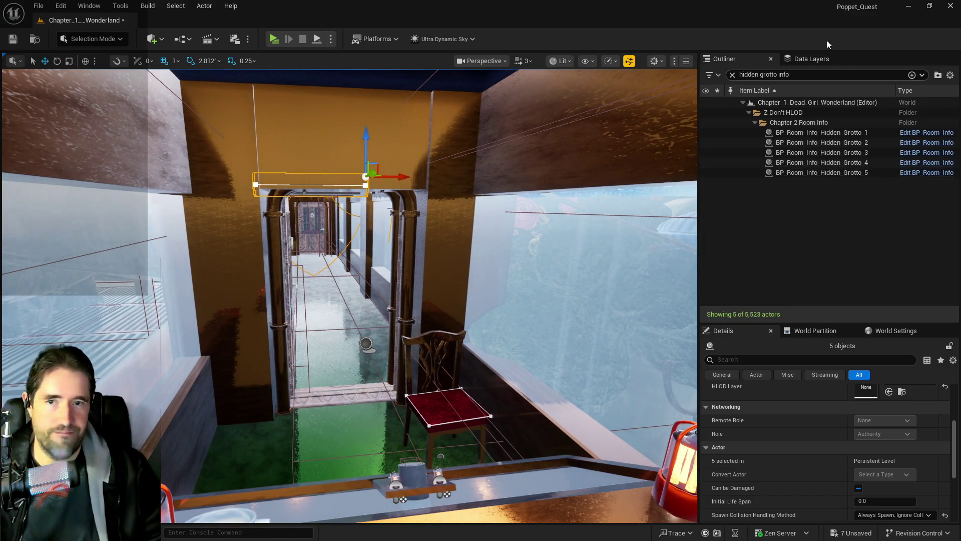
click(813, 75)
Filter the Outliner to 'brush', fly to Cylinder Brush16, and undo two accidental wall selections.
text(br)
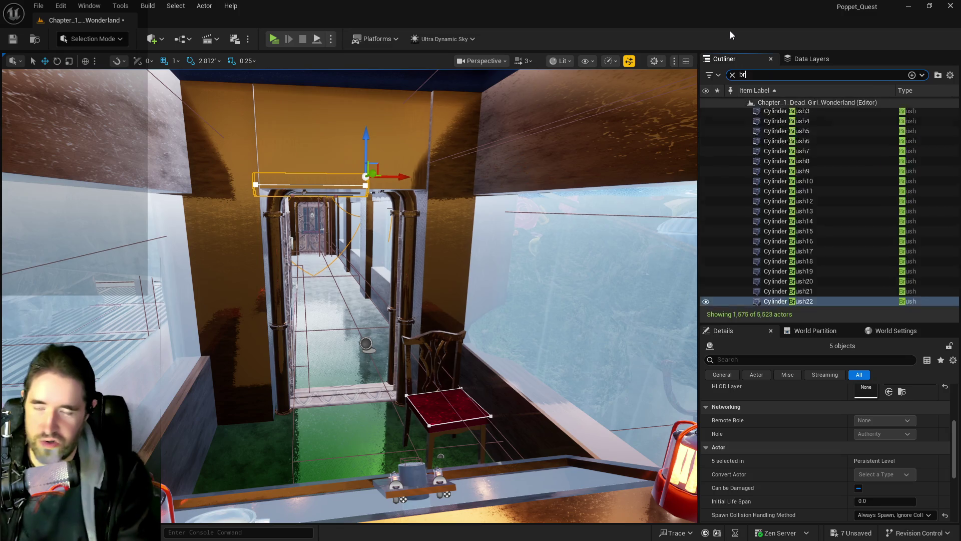
text(ush)
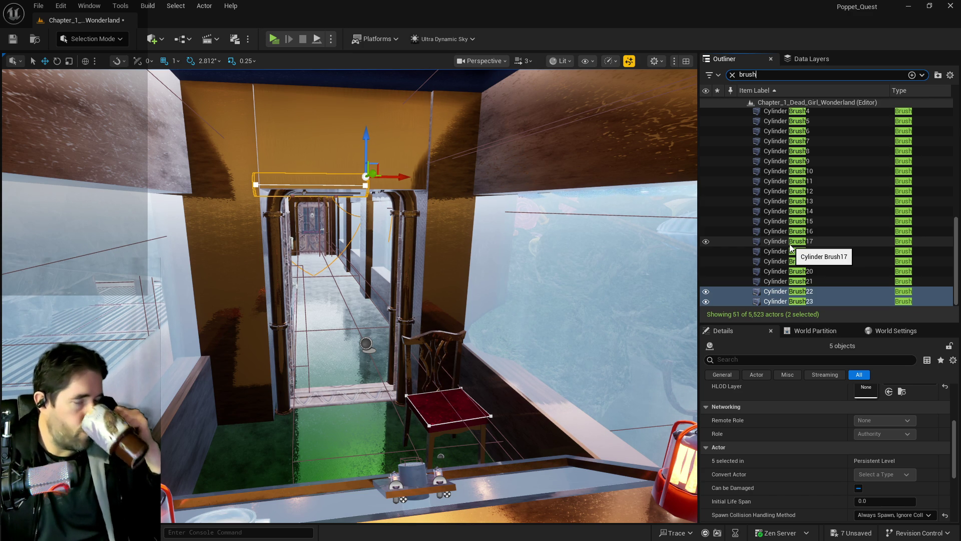
double_click(789, 230)
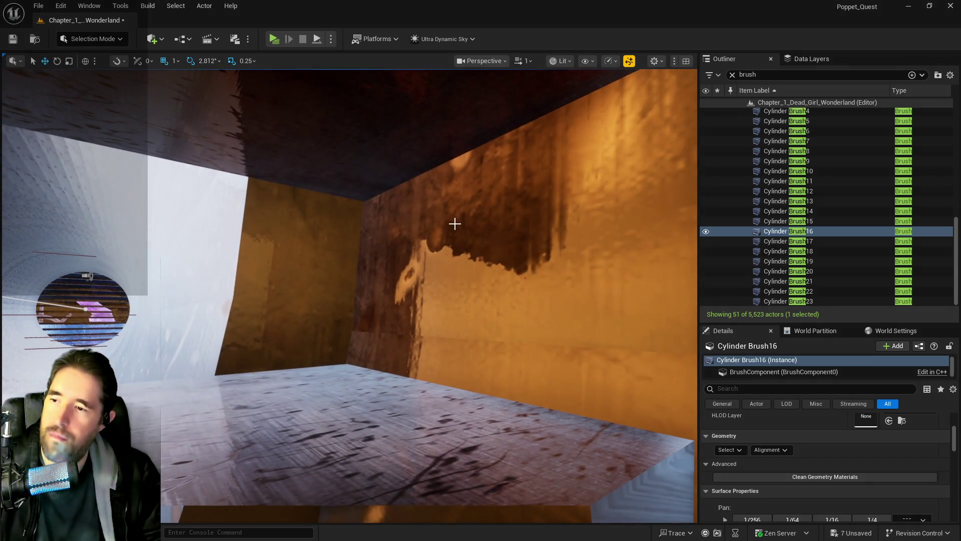
ctrl+click(453, 223)
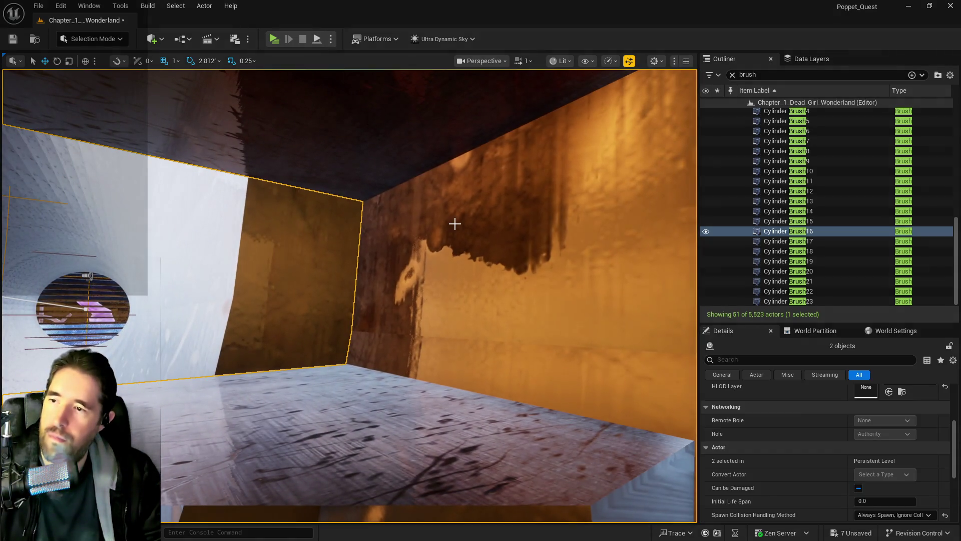
key(ctrl+z)
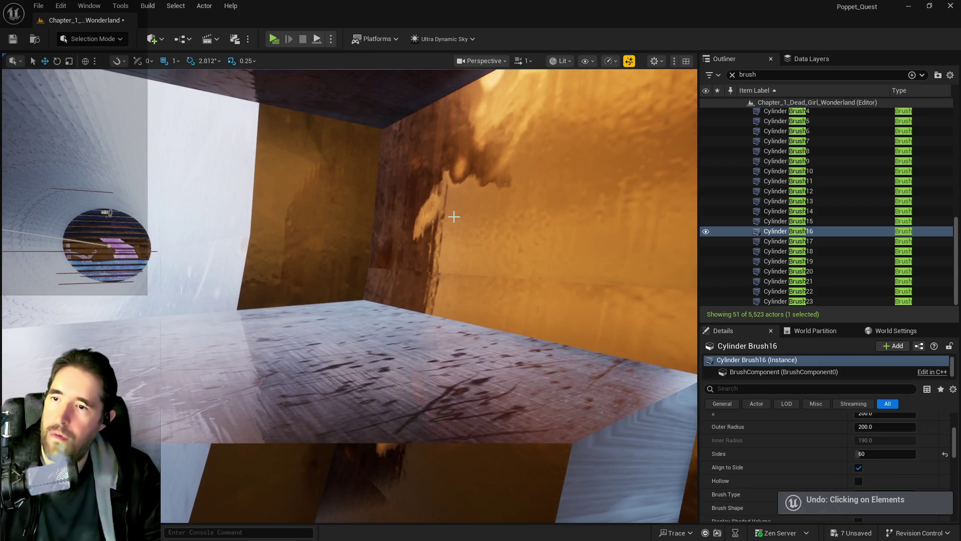
ctrl+click(453, 216)
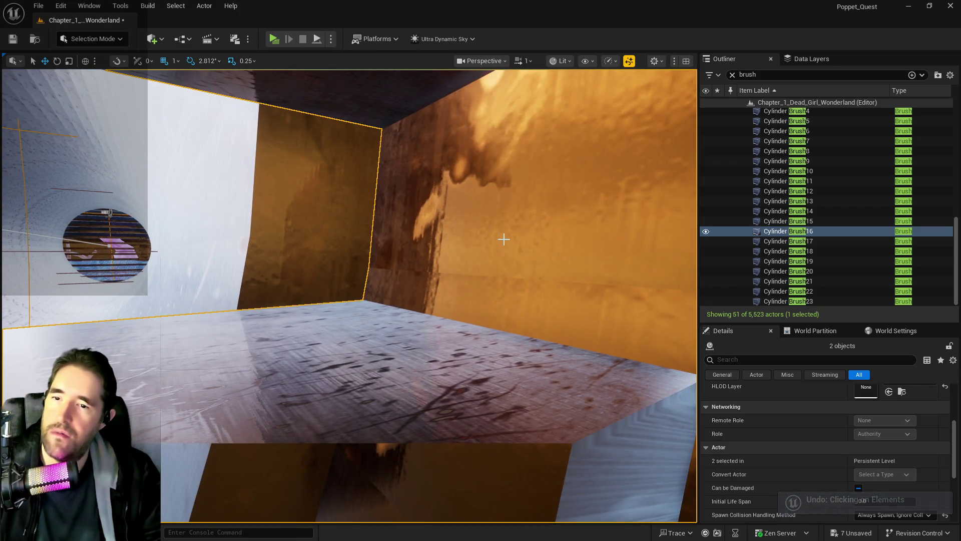
key(ctrl+z)
Fly through the wall into the pipe, add Cylinder Brush20, and frame the selected cylinder brushes.
key(s)
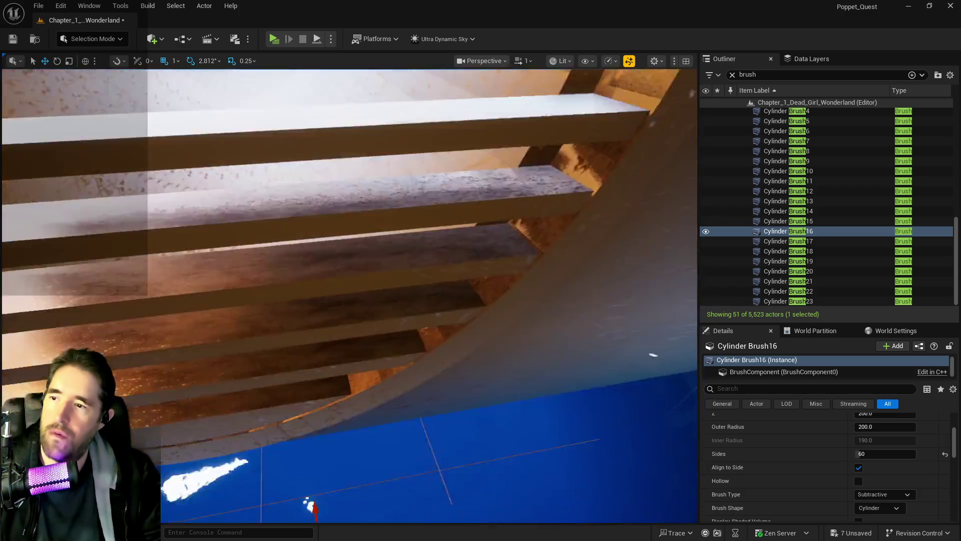
key(w)
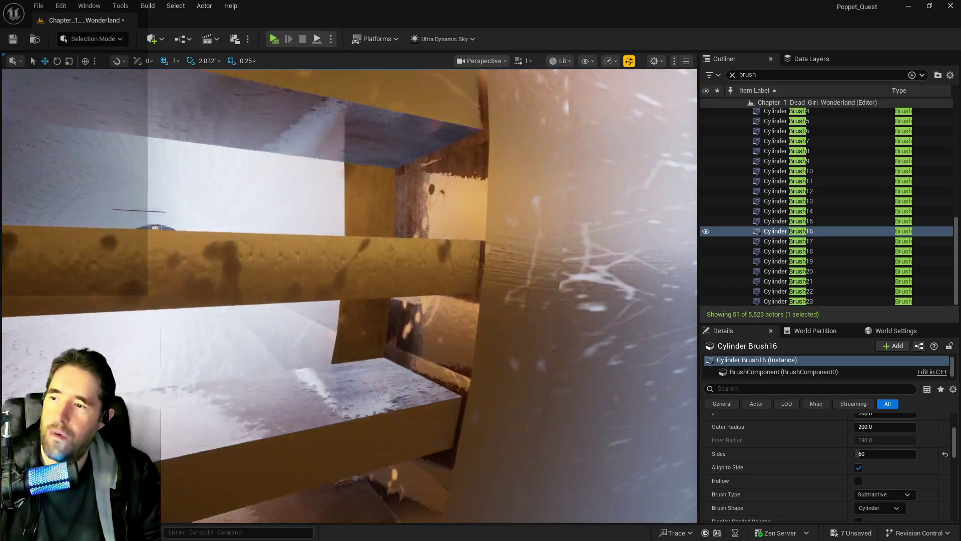
key(w)
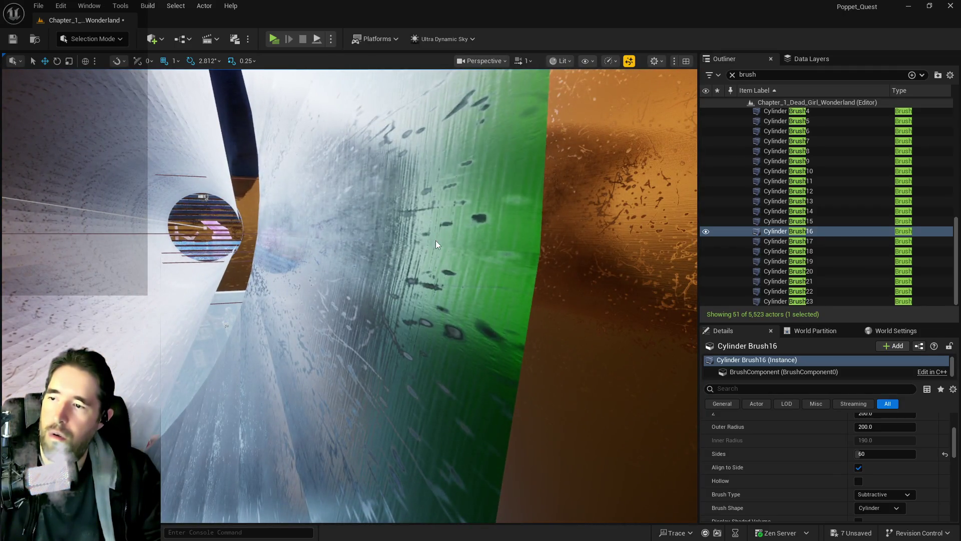
ctrl+click(435, 243)
key(s)
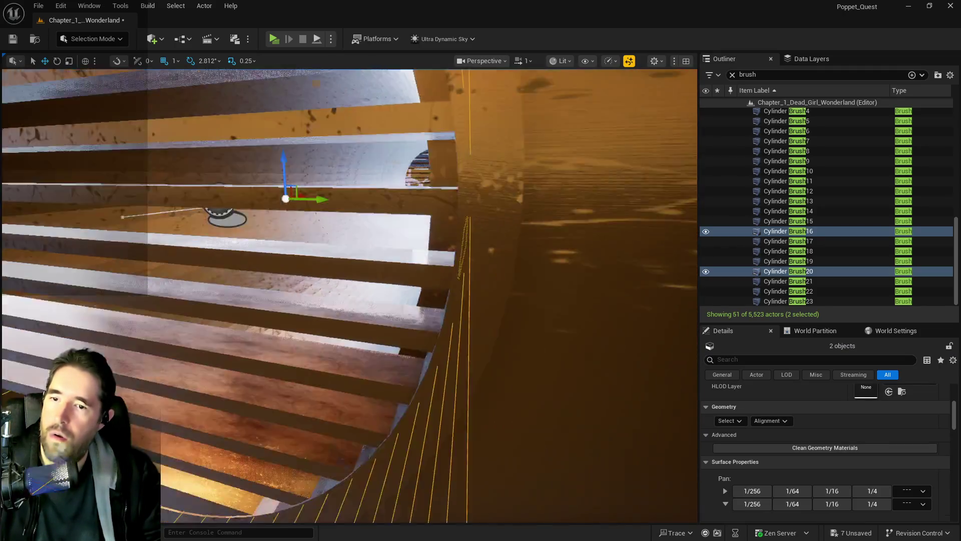
key(s)
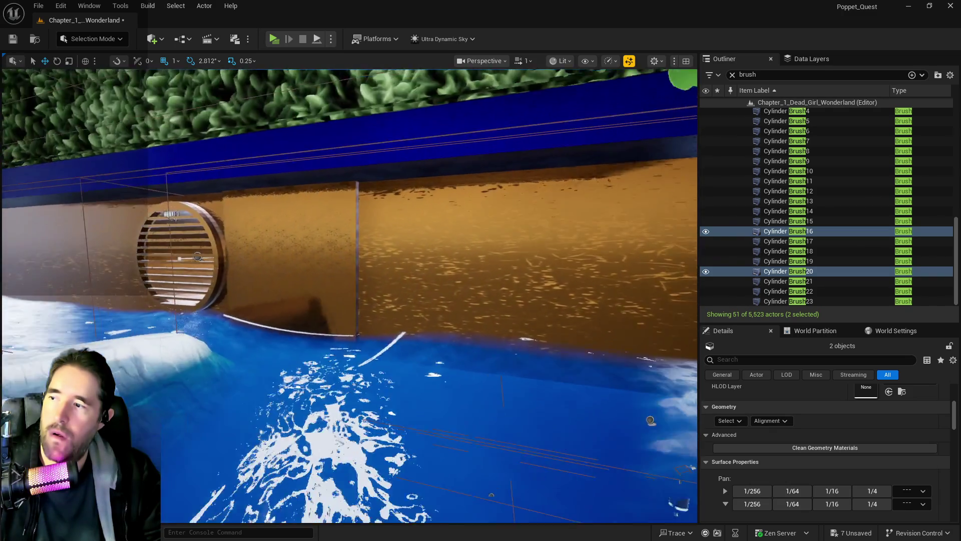
key(w)
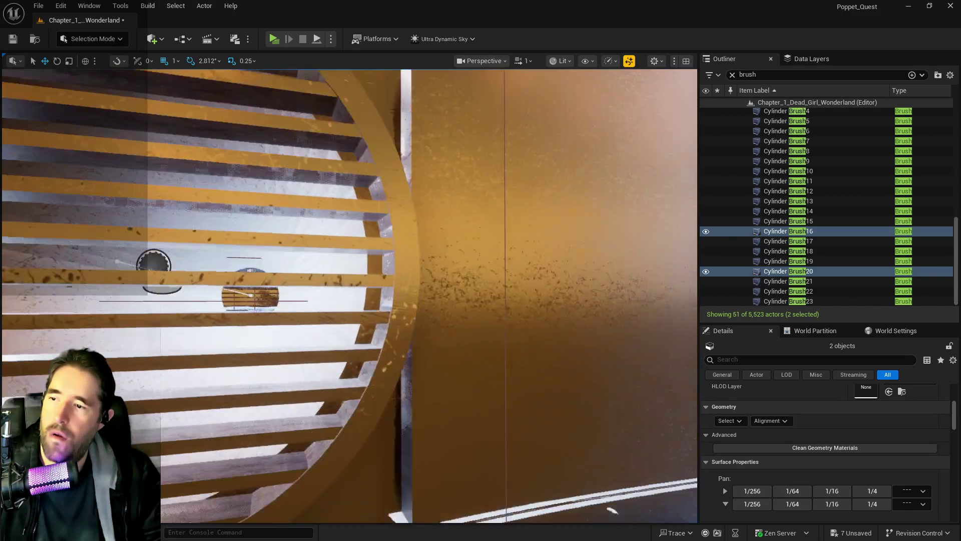
key(d)
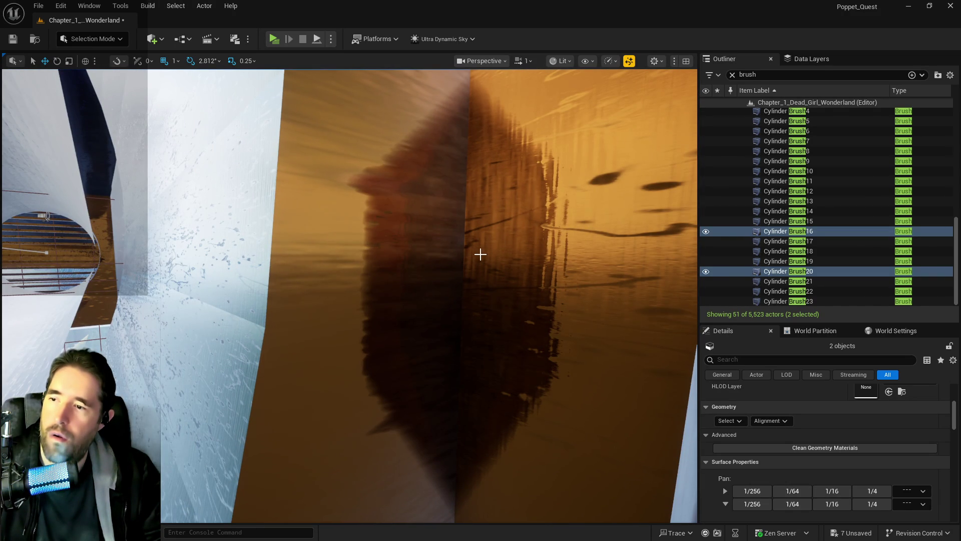
key(f)
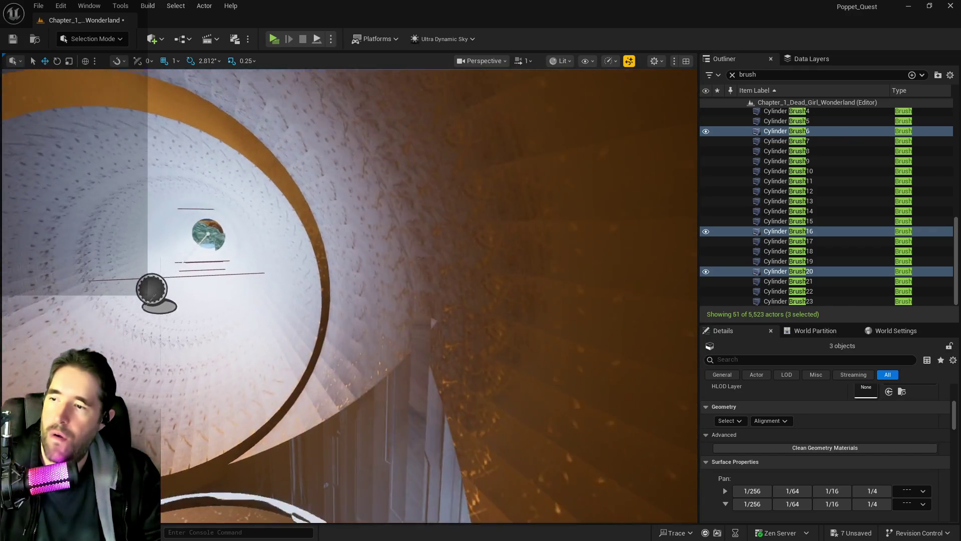
Navigate the pipe tunnel, undoing stray selections of the white wall brush and a cylinder.
scroll(350, 295, down, 5)
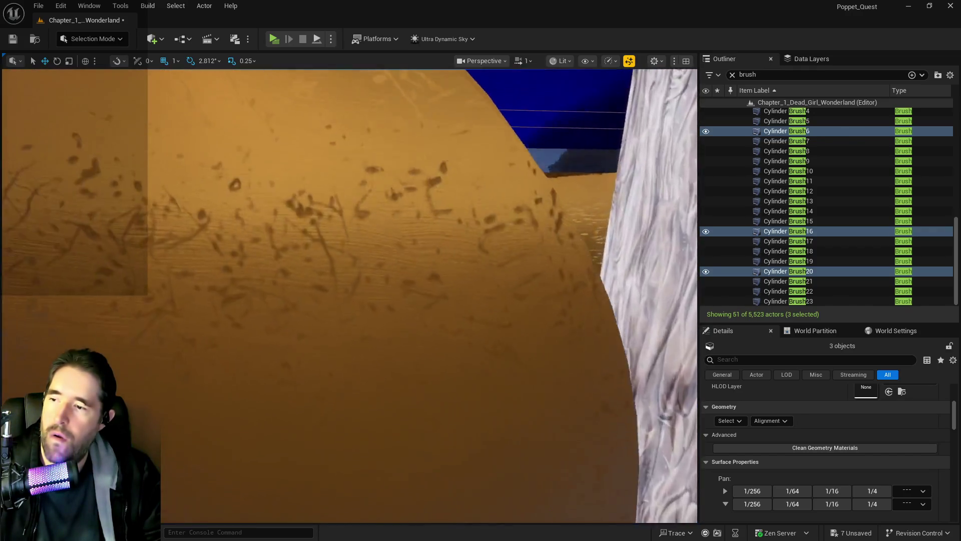
scroll(350, 295, up, 5)
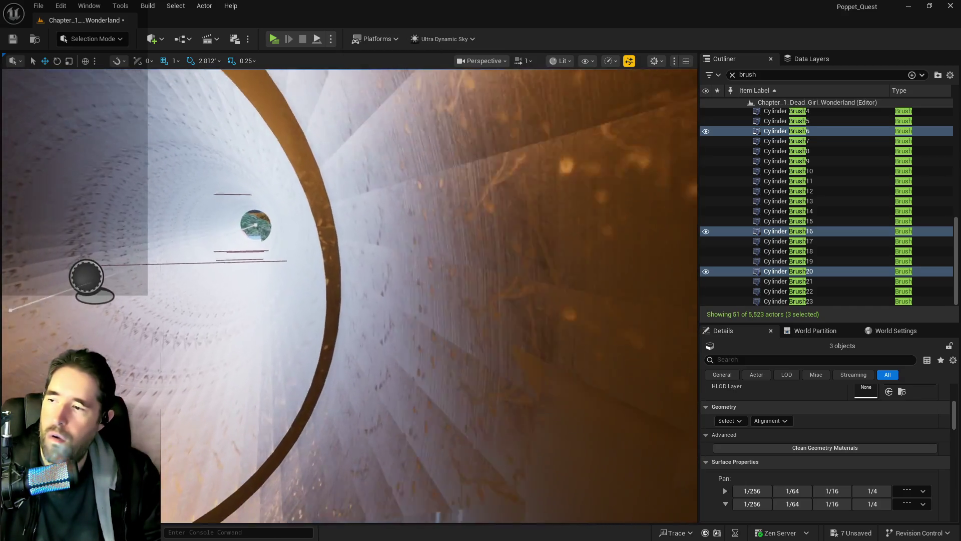
scroll(351, 296, down, 5)
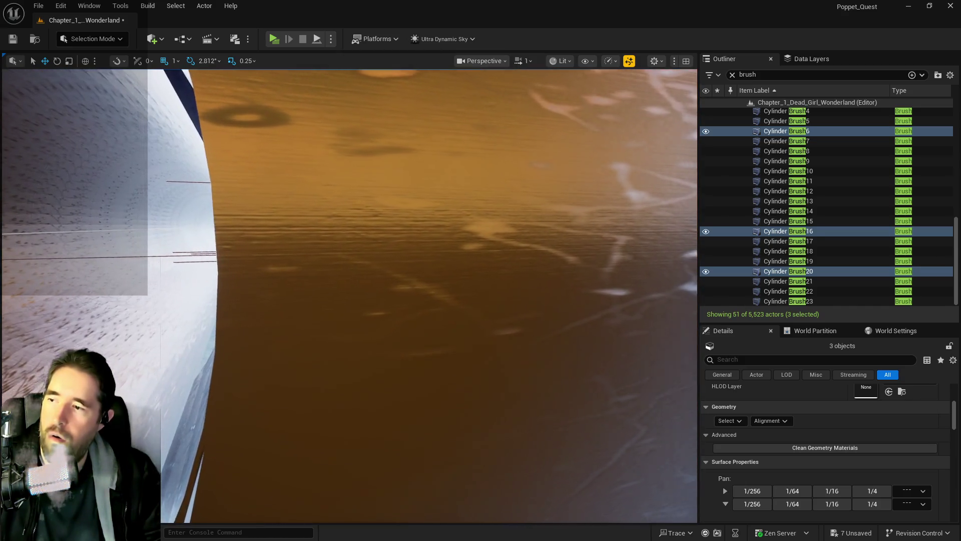
scroll(251, 284, up, 5)
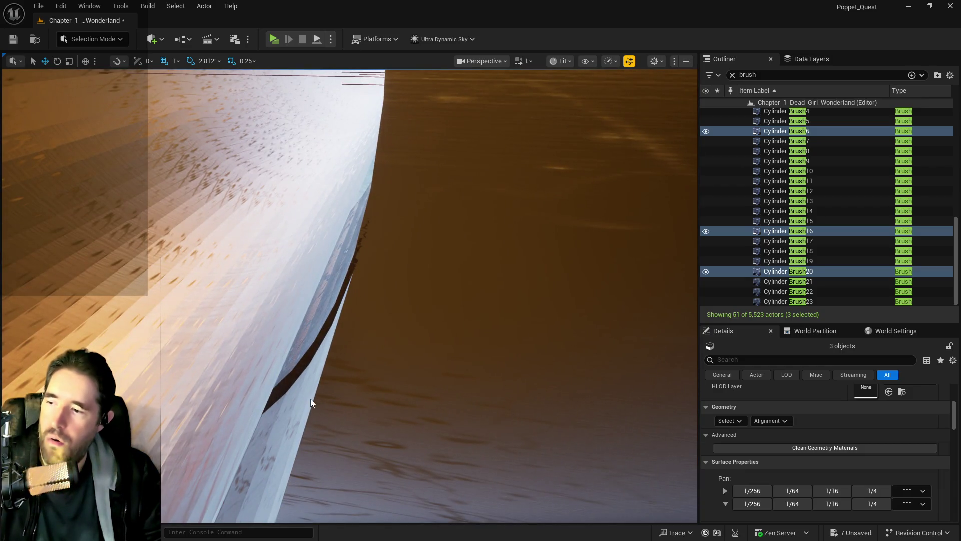
ctrl+click(310, 402)
scroll(311, 401, down, 5)
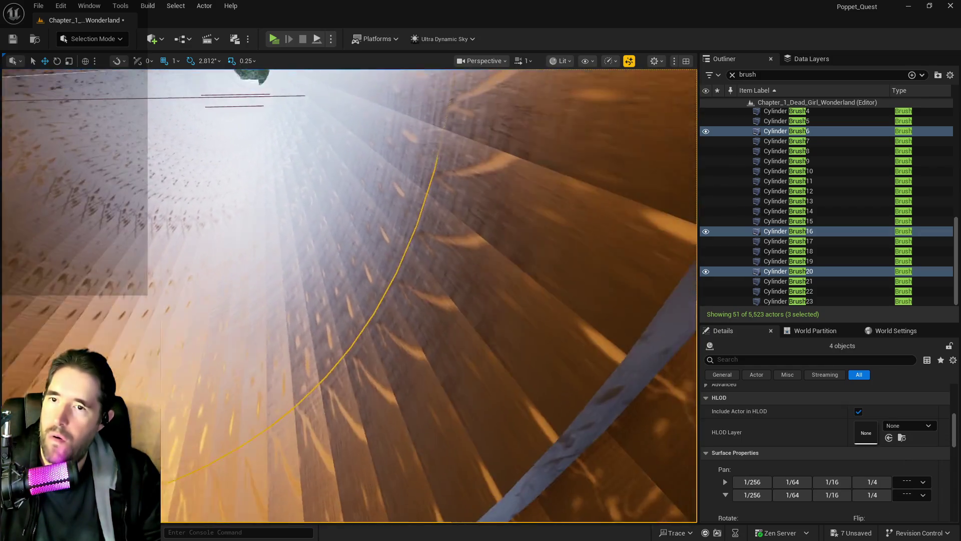
scroll(359, 362, up, 5)
key(ctrl+z)
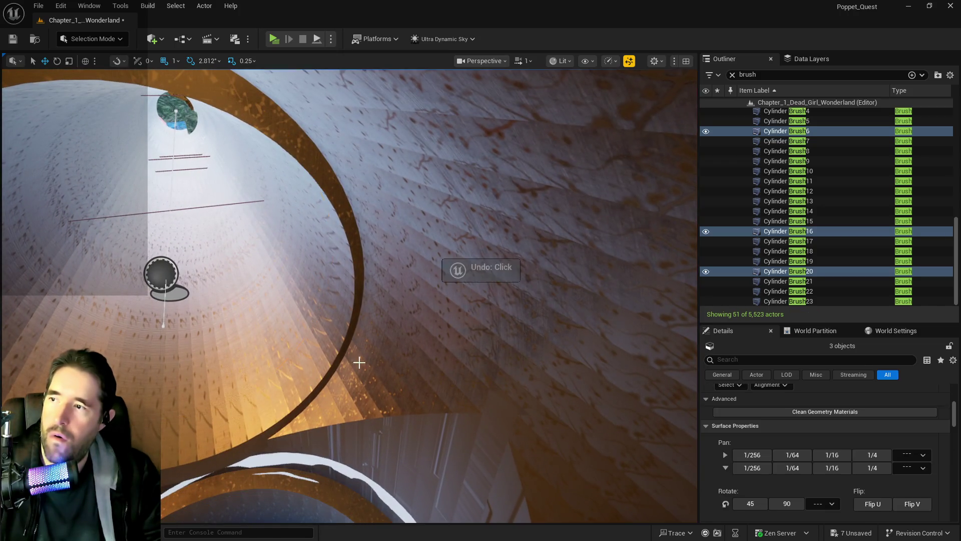
scroll(359, 362, down, 5)
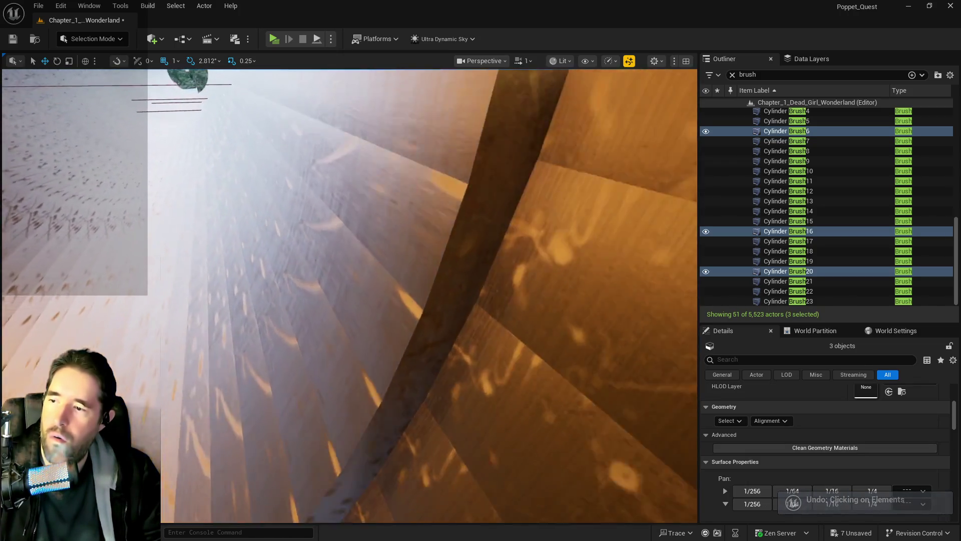
scroll(278, 359, up, 5)
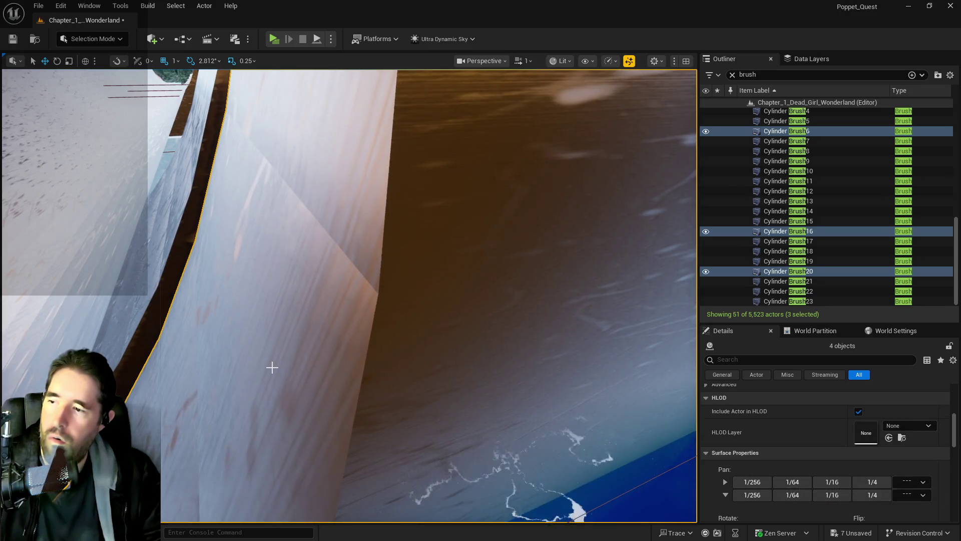
ctrl+click(272, 372)
scroll(272, 371, down, 5)
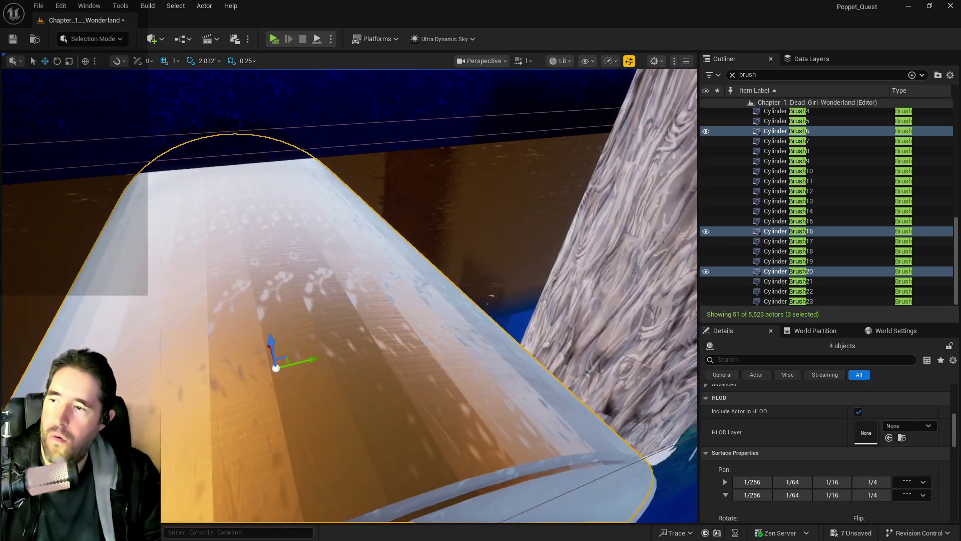
mouse_move(275, 368)
mouse_down()
mouse_move(440, 253)
mouse_move(290, 306)
mouse_up()
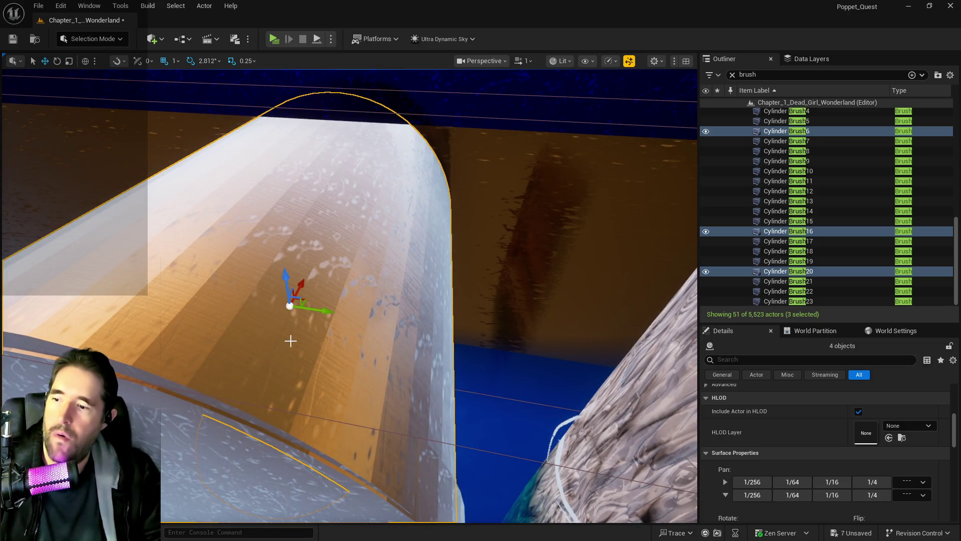
key(ctrl+z)
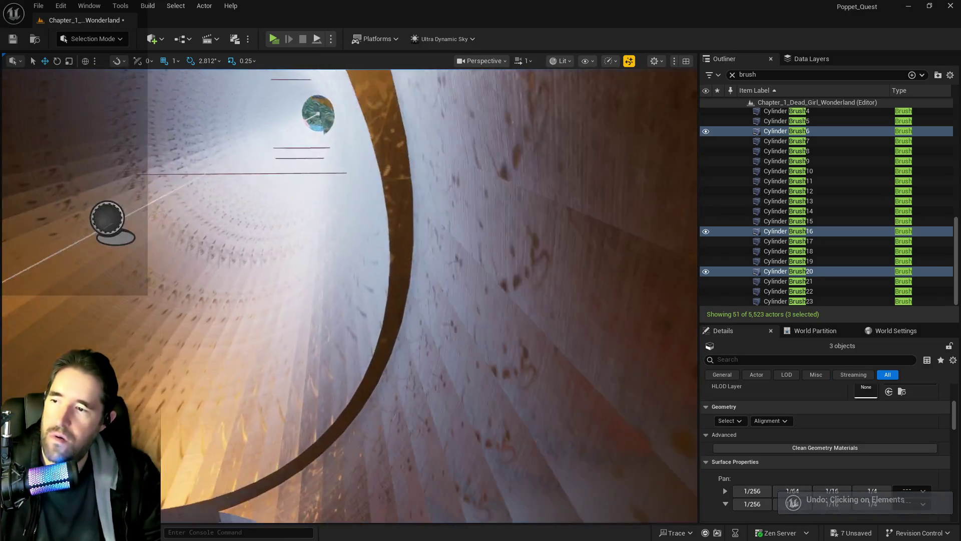
mouse_move(323, 323)
mouse_down()
mouse_move(290, 326)
mouse_move(365, 337)
mouse_up()
Add Cylinder Brush18 and Cylinder Brush22 to the selection while flying along the tunnel.
ctrl+click(454, 283)
mouse_move(453, 284)
mouse_down()
mouse_move(425, 285)
mouse_move(436, 290)
mouse_move(451, 285)
mouse_move(411, 278)
mouse_up()
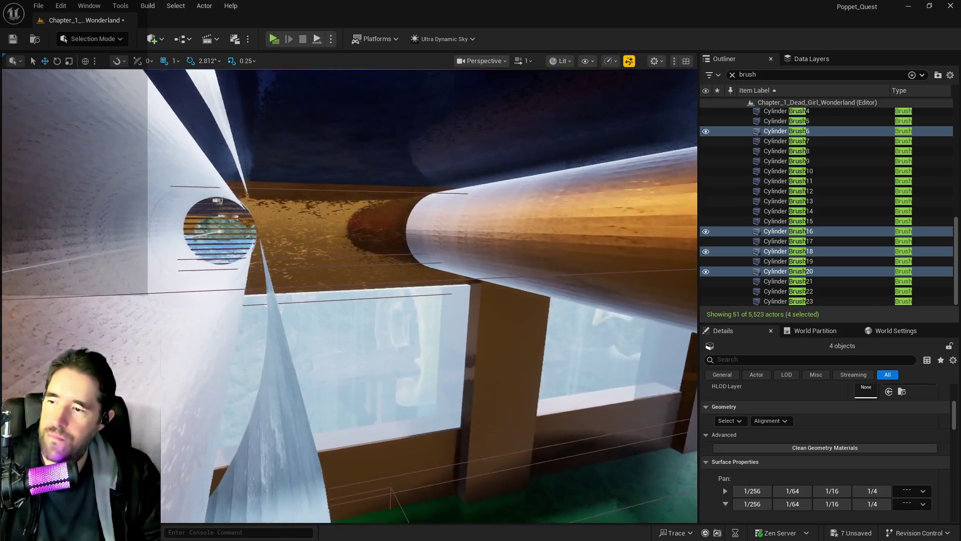
drag(369, 332, 354, 440)
ctrl+click(321, 476)
mouse_move(317, 467)
mouse_down()
mouse_move(323, 410)
mouse_move(330, 443)
mouse_move(330, 413)
mouse_move(331, 440)
mouse_move(347, 401)
mouse_up()
Undo a stray ring selection and an accidental brush move, then add beam Box Brush10.
ctrl+click(385, 360)
mouse_move(385, 360)
mouse_down()
mouse_move(400, 343)
mouse_move(415, 349)
mouse_up()
key(ctrl+z)
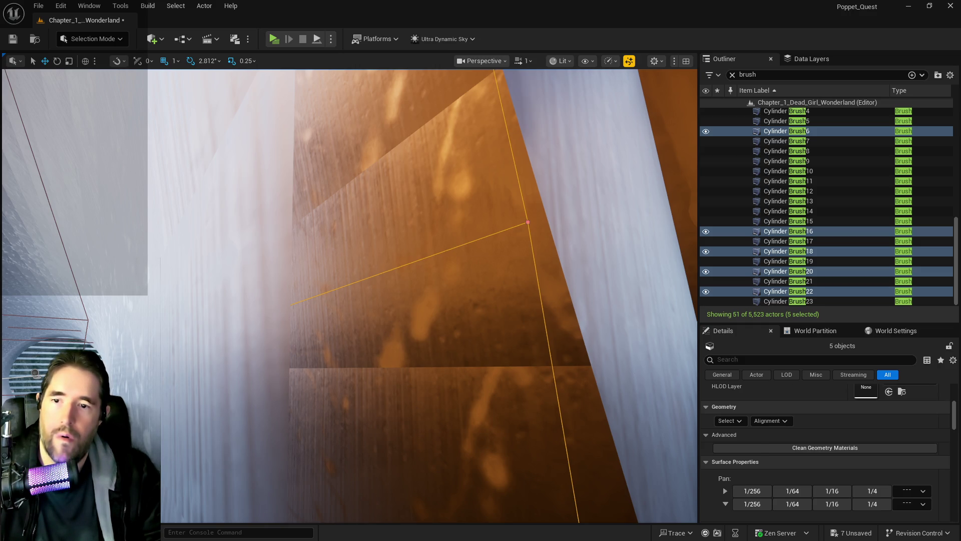
key(ctrl+z)
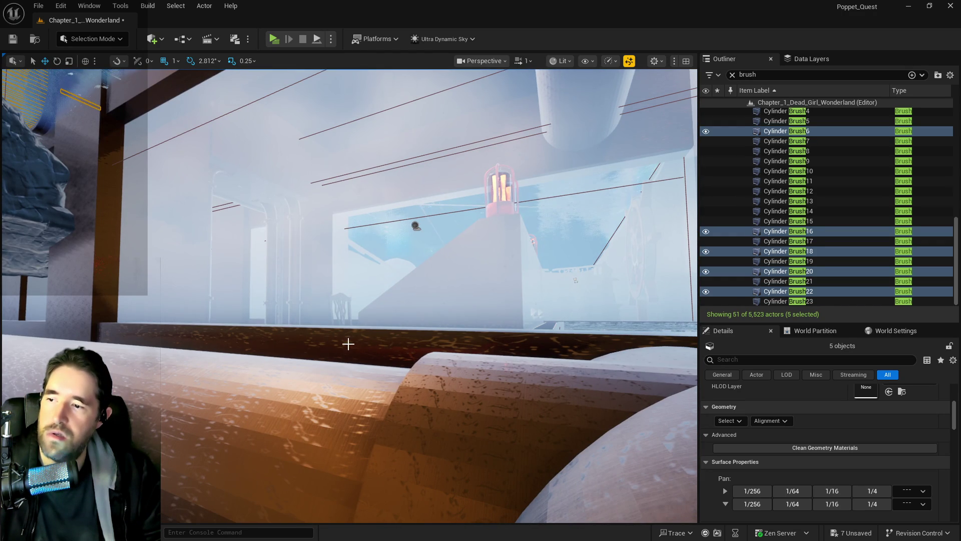
ctrl+click(348, 343)
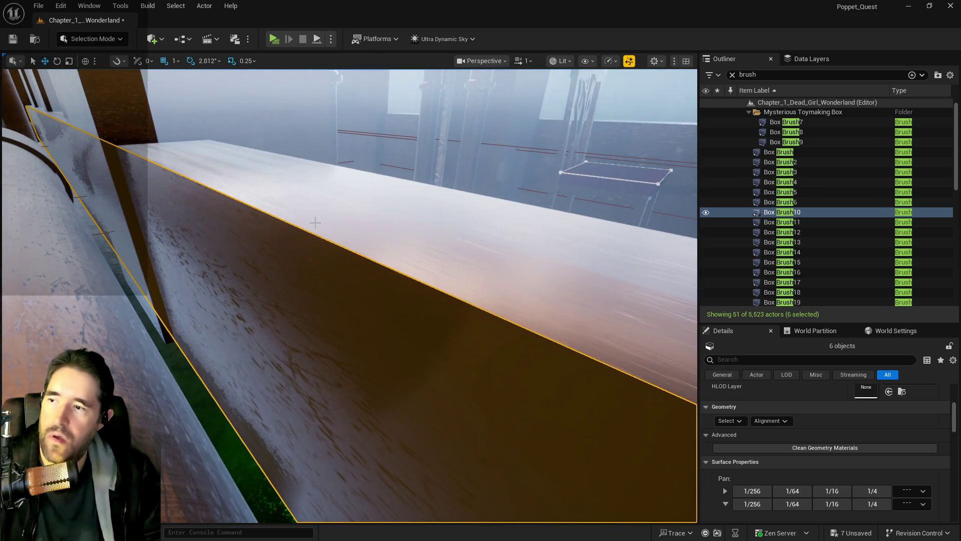
Ctrl-click Box Brush13 into the selection, check Surface Properties, and fly toward the box brushes.
ctrl+click(314, 228)
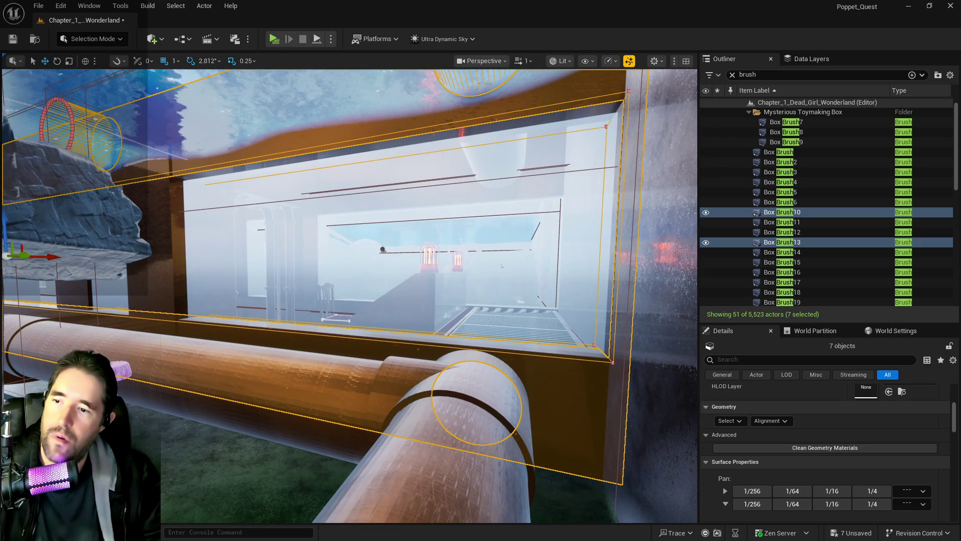
scroll(743, 489, down, 5)
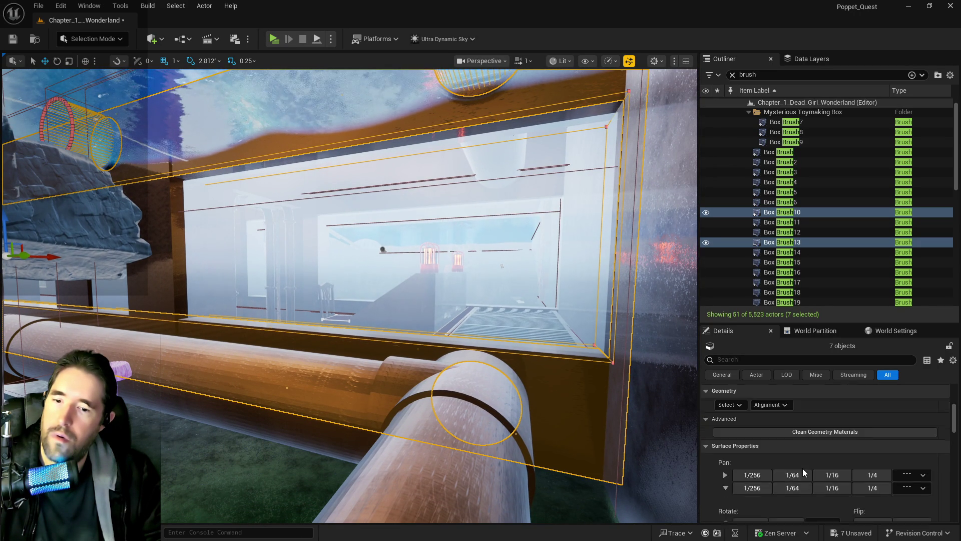
scroll(742, 490, down, 2)
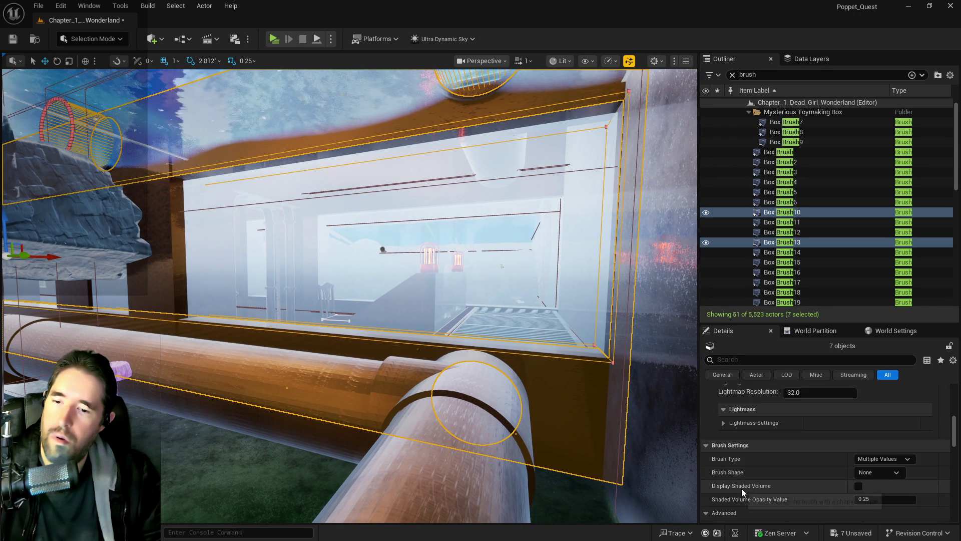
scroll(741, 487, up, 6)
drag(559, 382, 596, 308)
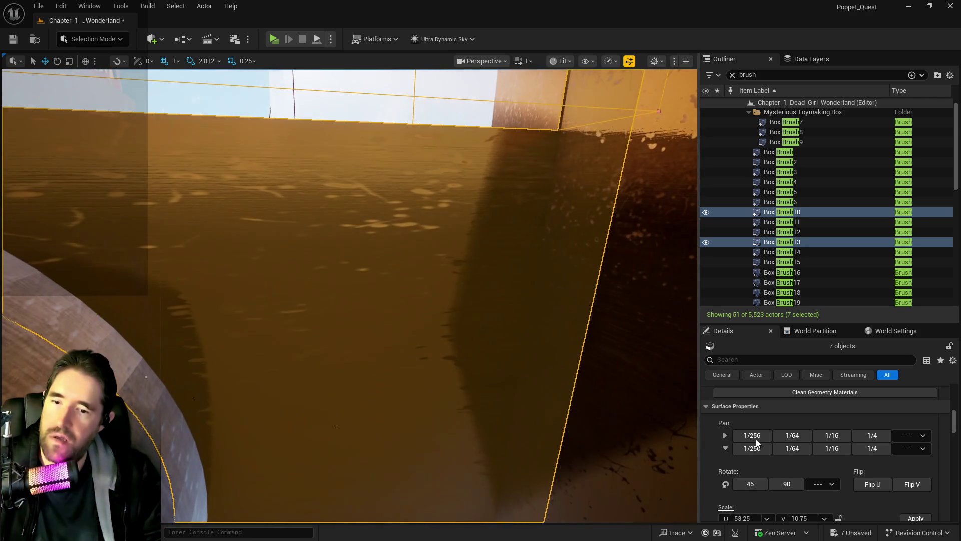
Select all surfaces adjacent to the selected brushes' faces.
scroll(770, 447, up, 2)
click(732, 413)
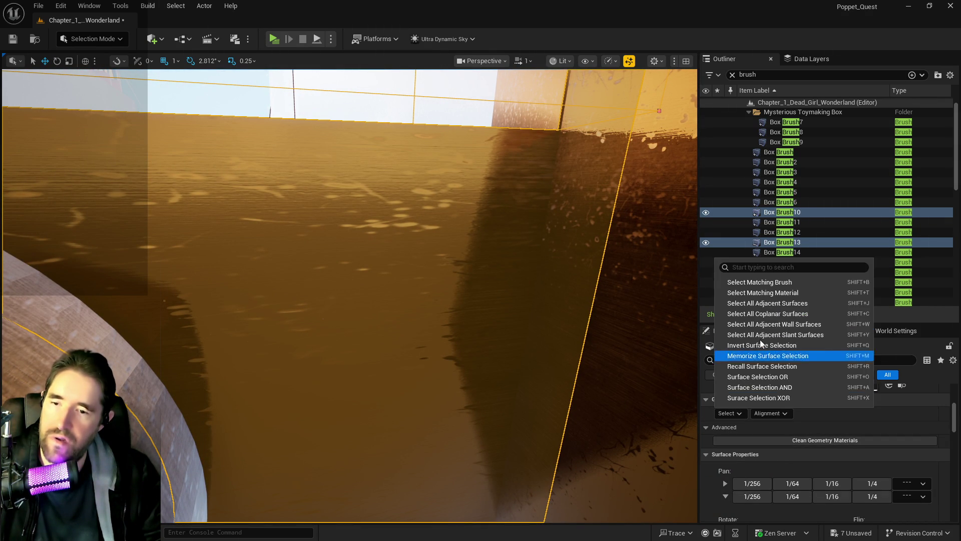
click(761, 302)
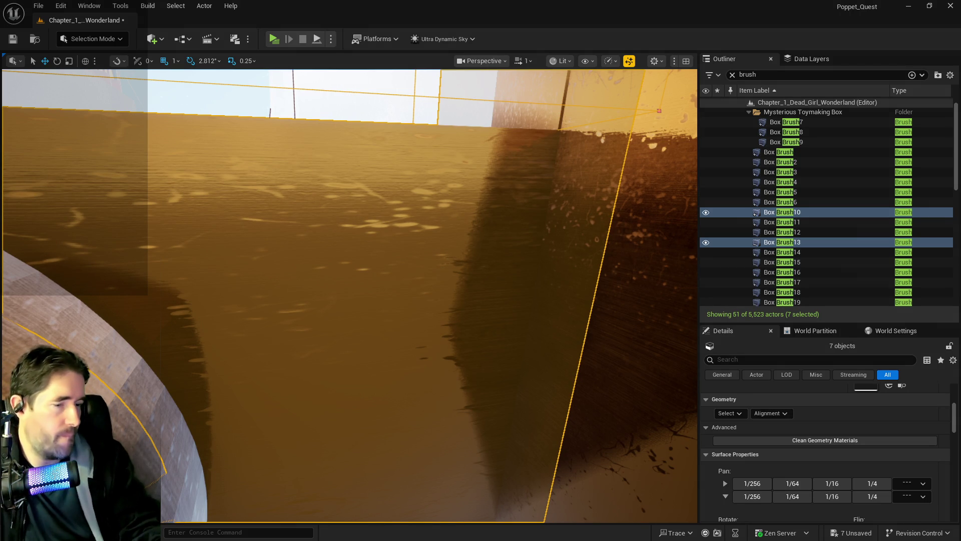
mouse_move(566, 450)
mouse_down()
mouse_move(551, 498)
mouse_move(531, 458)
mouse_up()
Set the selected surfaces' texture scale to U 10 and V 10 in Surface Properties.
scroll(907, 440, up, 5)
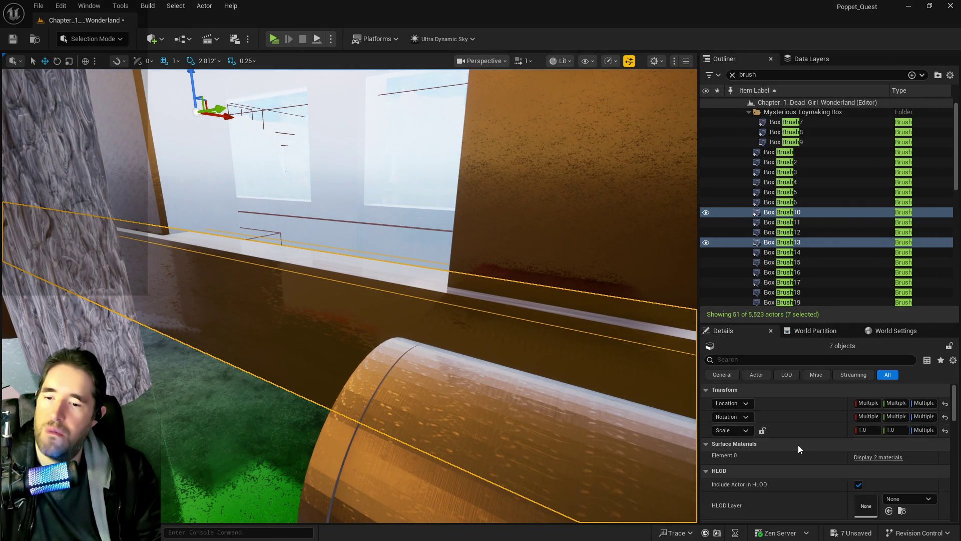
scroll(798, 445, down, 2)
click(873, 409)
scroll(902, 465, down, 6)
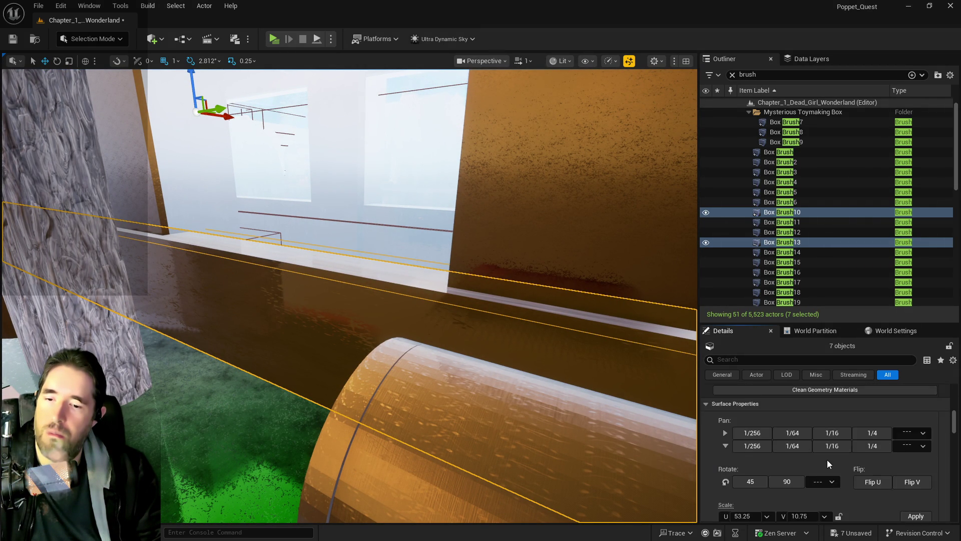
scroll(827, 459, down, 2)
click(741, 464)
text(10)
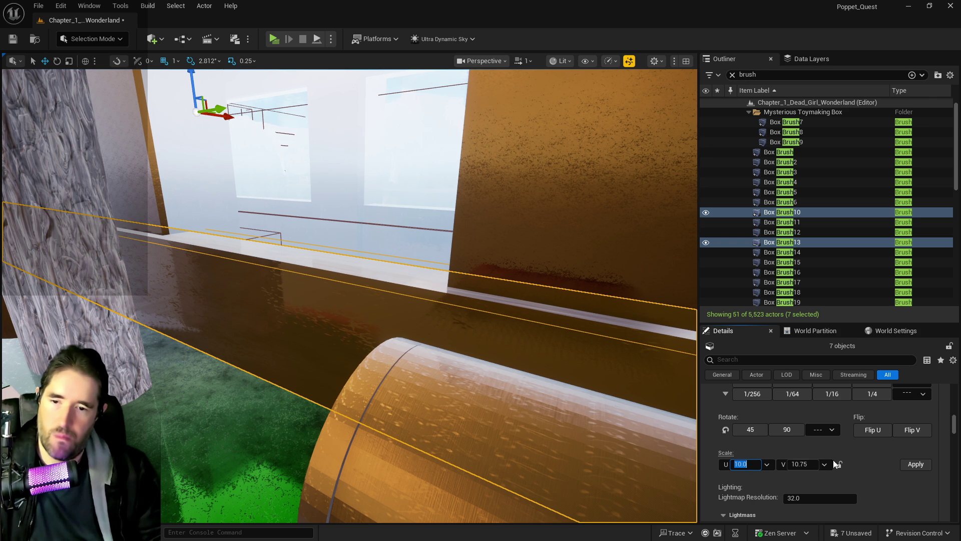
drag(617, 449, 617, 449)
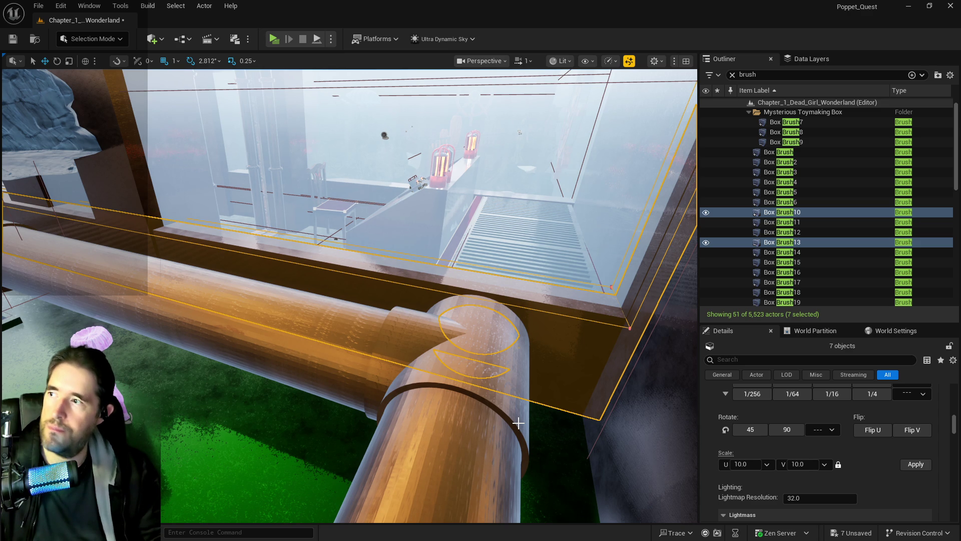
click(60, 6)
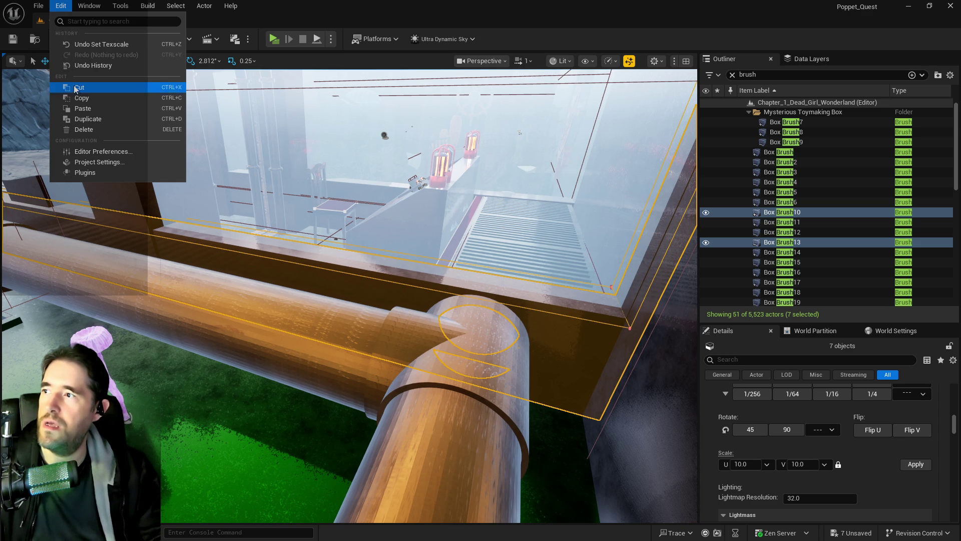
Save all changed levels and assets.
click(56, 7)
click(39, 6)
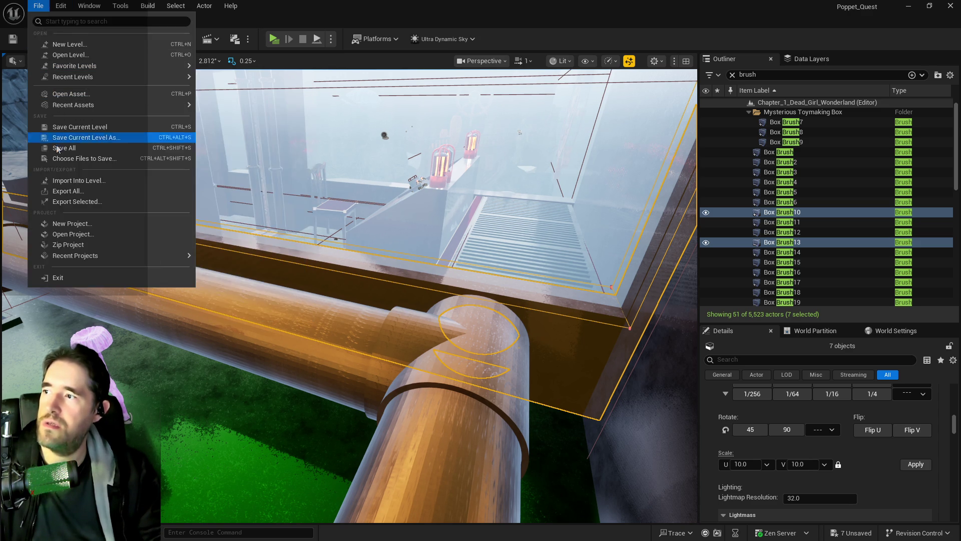
click(57, 148)
Load Construction_Level from File > Recent Levels and fly down toward the floor.
click(35, 7)
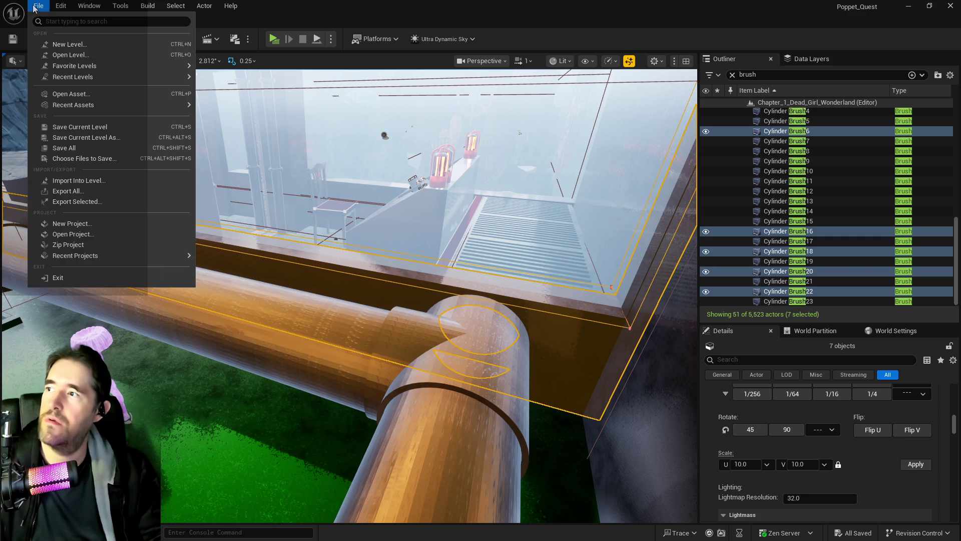
mouse_move(65, 66)
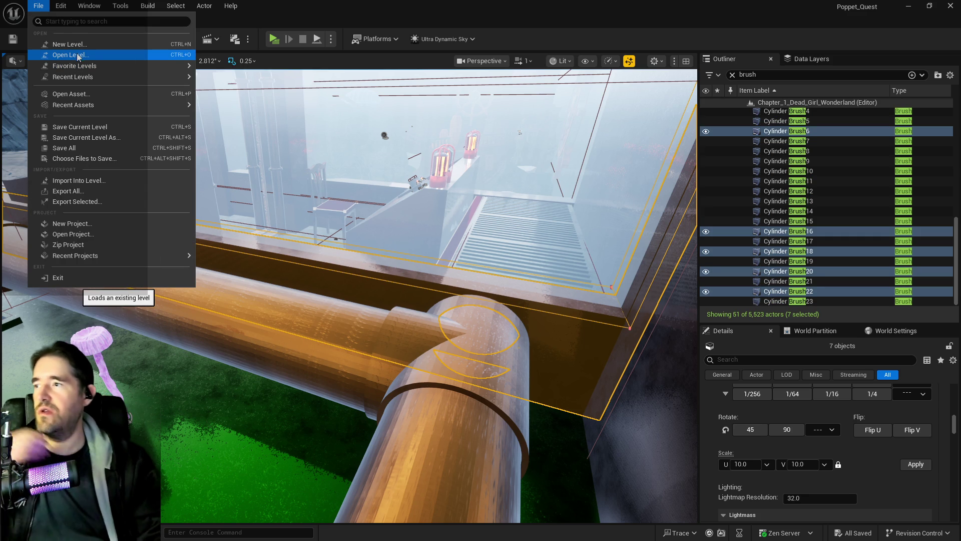
mouse_move(84, 78)
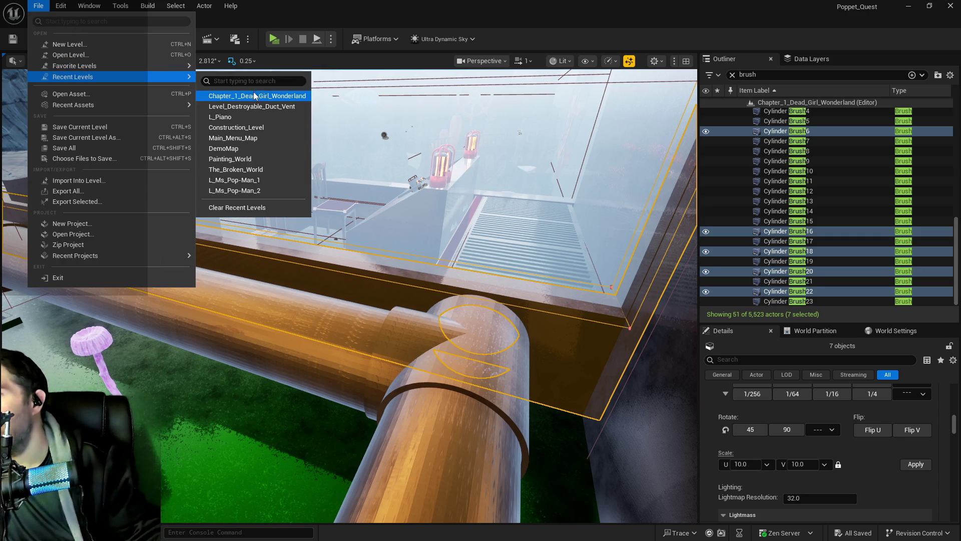
click(241, 124)
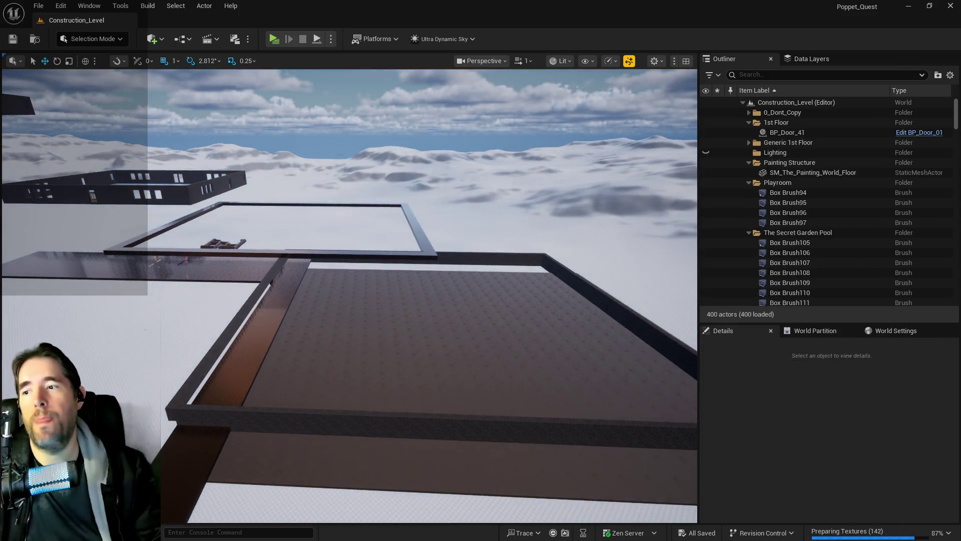
mouse_move(350, 296)
mouse_down()
mouse_move(340, 215)
mouse_move(325, 222)
mouse_up()
click(523, 60)
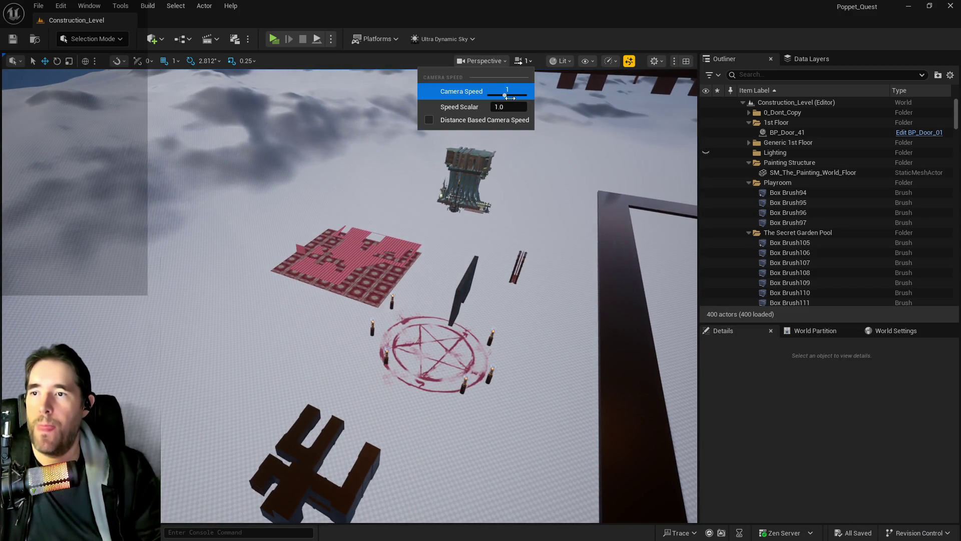
Set camera speed to 8 and paste the seven copied pool-wall brushes onto the landscape.
mouse_move(451, 200)
mouse_down()
mouse_move(415, 216)
mouse_move(400, 236)
mouse_move(401, 210)
mouse_up()
mouse_move(470, 173)
mouse_down()
mouse_move(471, 190)
mouse_move(470, 173)
mouse_up()
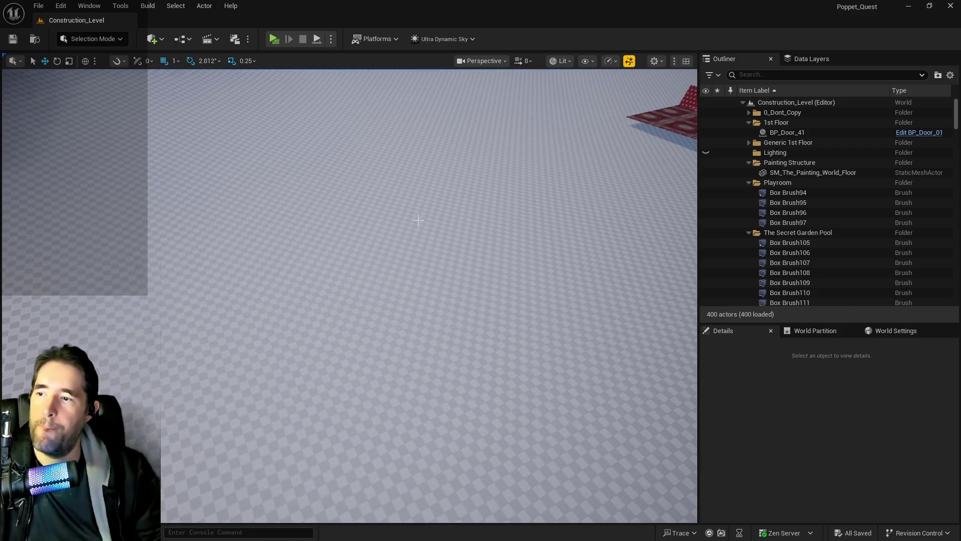
right_click(394, 231)
mouse_move(556, 378)
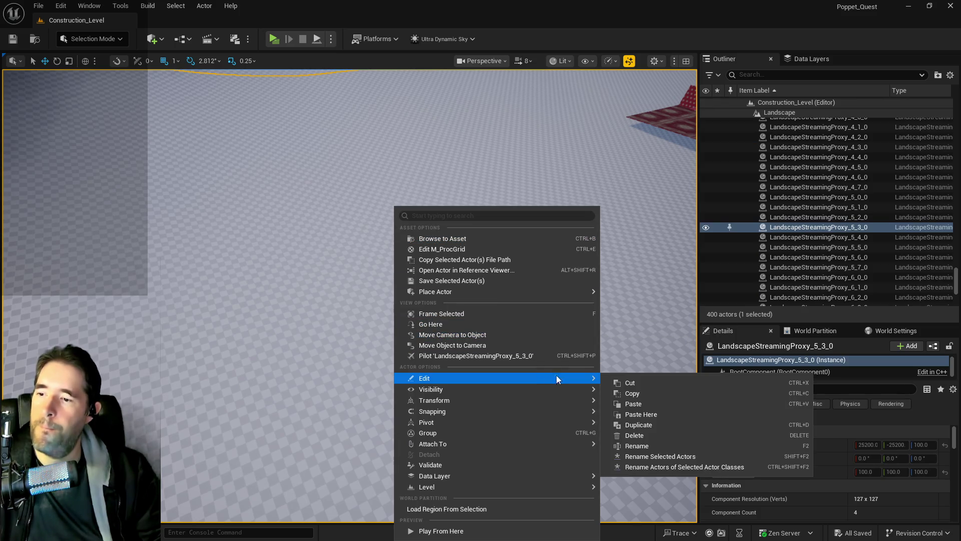
click(615, 396)
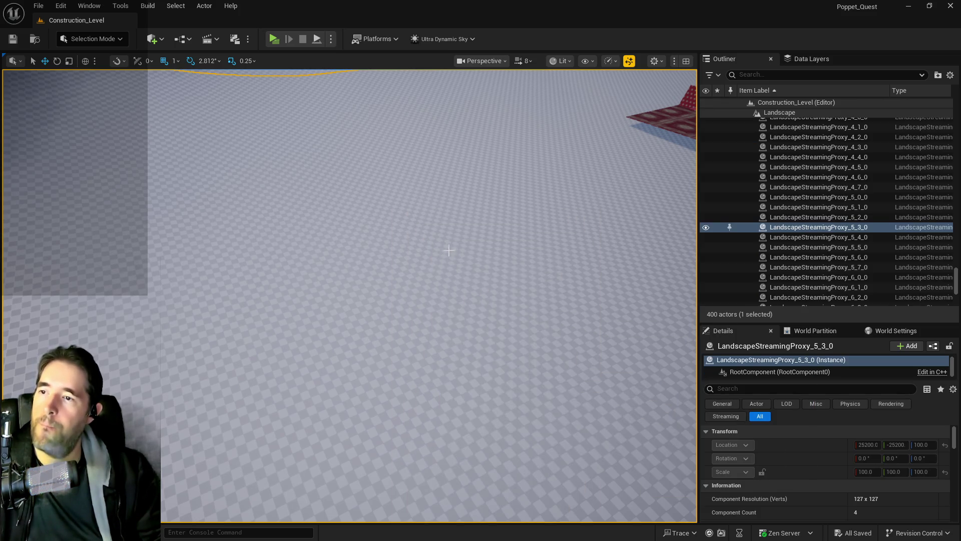
scroll(427, 221, down, 6)
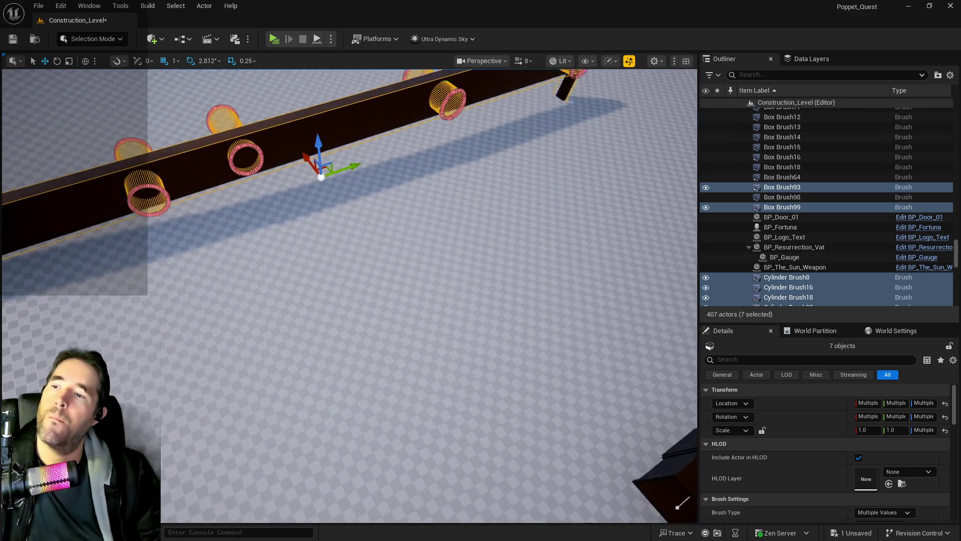
Raise the pasted brushes on Z, undoing an accidental lengthening of Box Brush99.
mouse_move(385, 253)
mouse_down()
mouse_move(376, 216)
mouse_move(396, 160)
mouse_move(450, 230)
mouse_up()
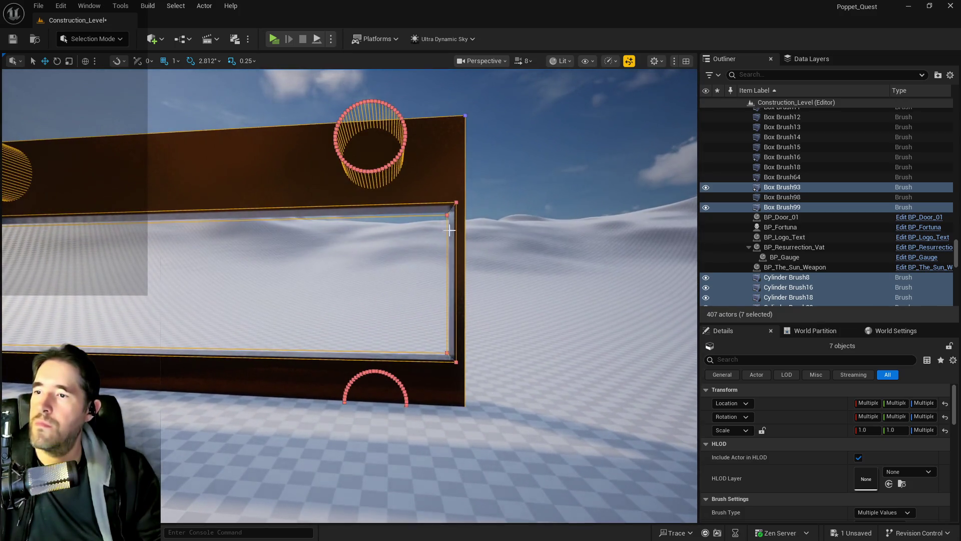
click(453, 256)
mouse_move(453, 256)
mouse_down()
mouse_move(423, 257)
mouse_move(403, 237)
mouse_up()
key(r)
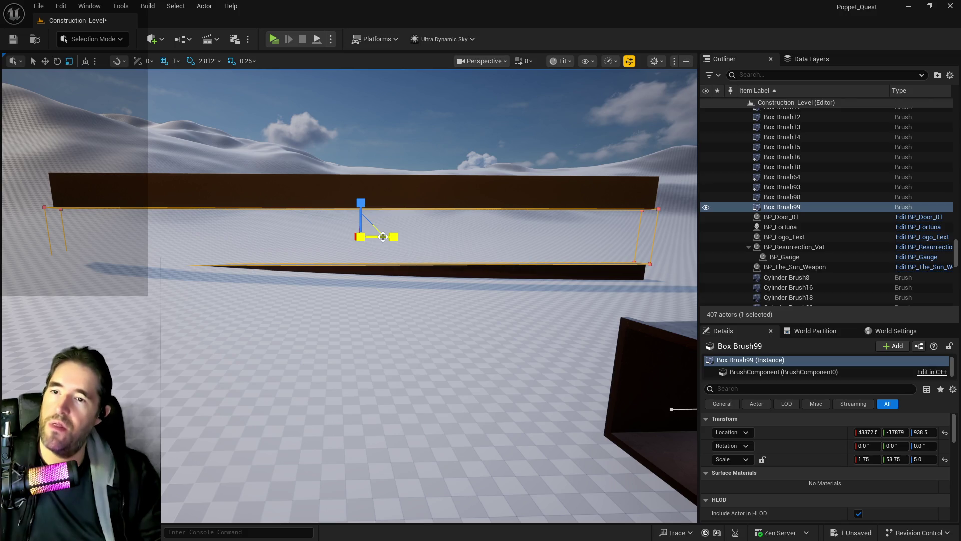
key(ctrl+z)
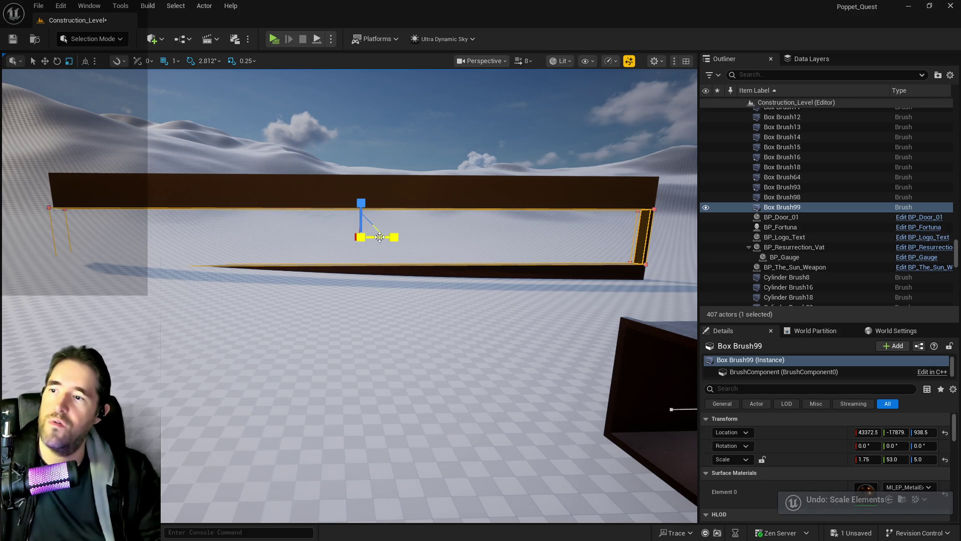
key(ctrl+z)
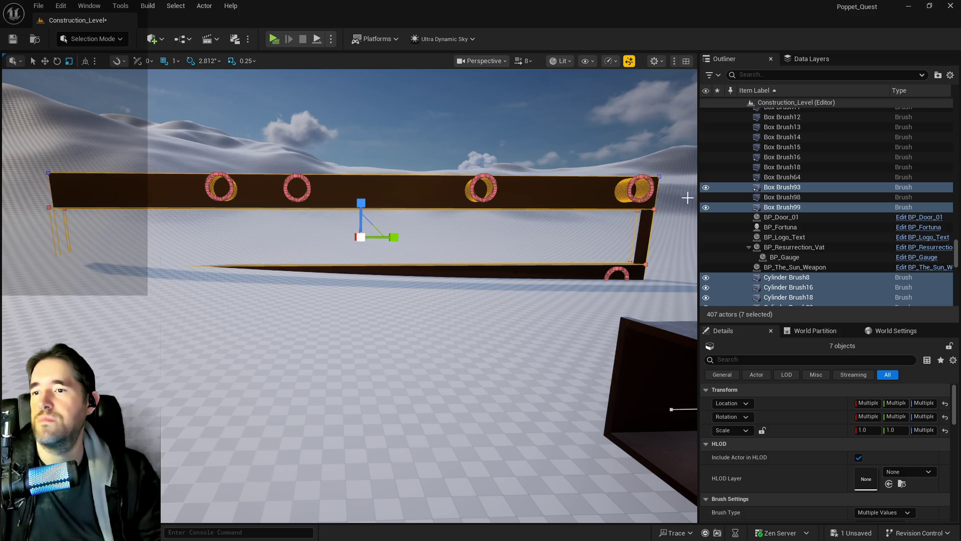
right_click(775, 212)
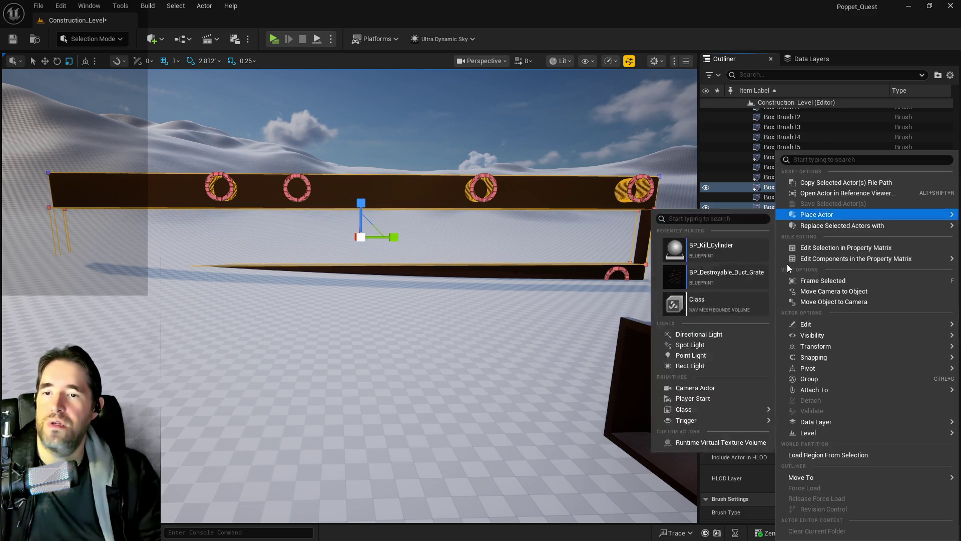
Move the seven brushes into a new 'Hidden Grotto Pool Wall' folder, then select Box Brush99.
mouse_move(783, 476)
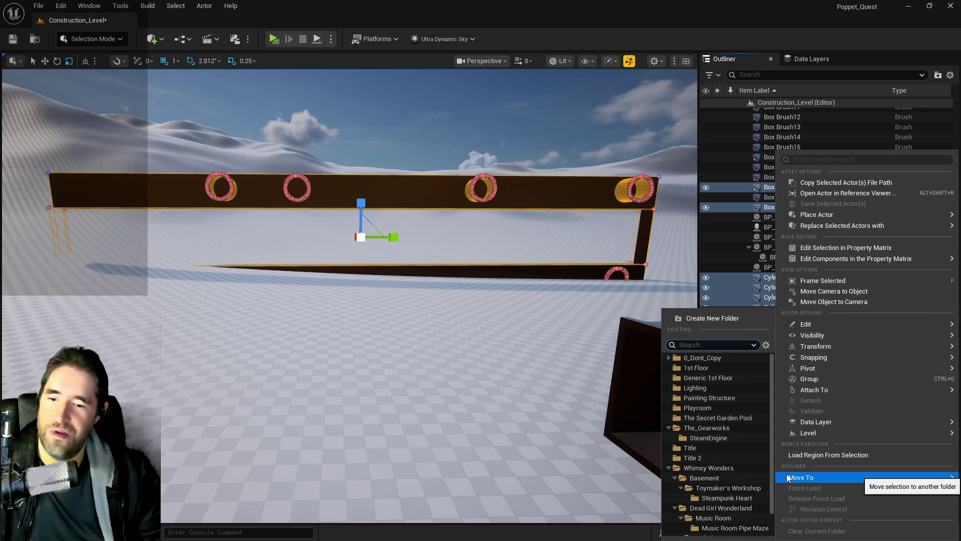
click(709, 319)
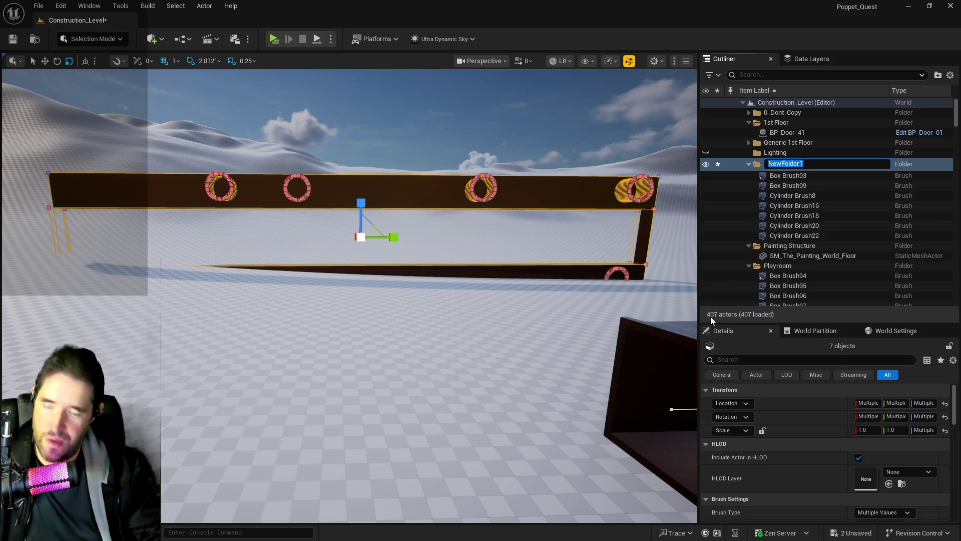
text(Hidden Grotto Wa)
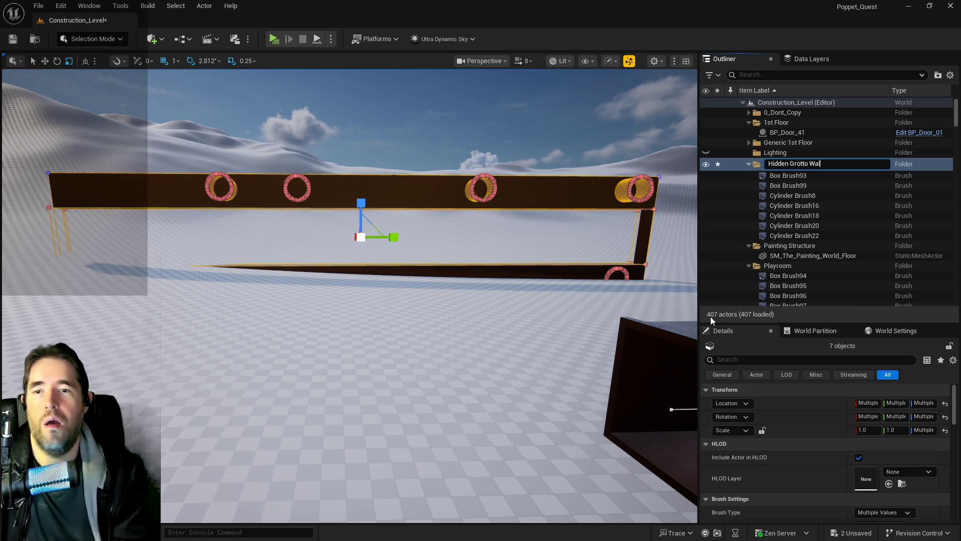
text(ll)
key(Return)
mouse_move(450, 301)
mouse_down()
mouse_move(531, 240)
mouse_move(587, 172)
mouse_move(279, 202)
mouse_move(311, 190)
mouse_move(360, 205)
mouse_up()
click(587, 172)
drag(280, 215, 277, 221)
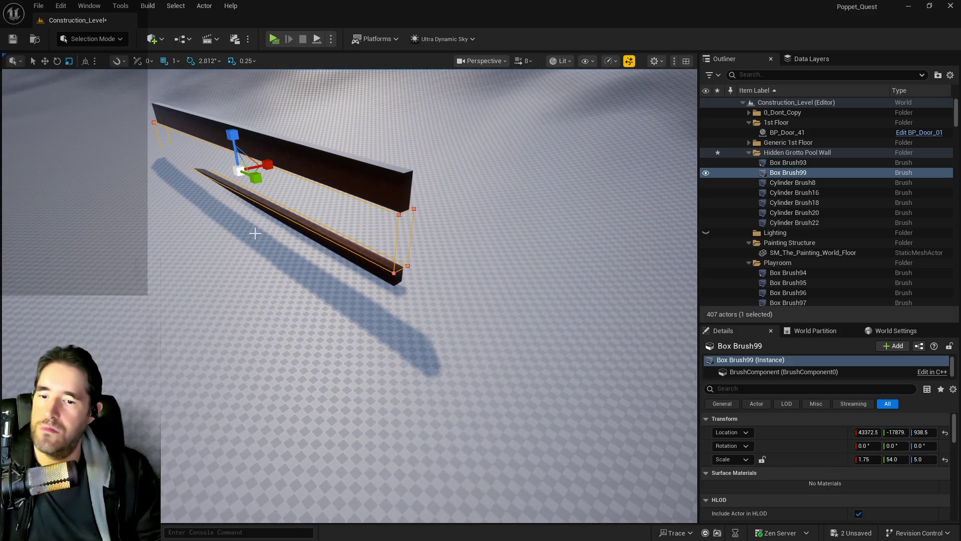
Retile all of Box Brush99's surfaces at a locked 10 by 10 texture scale and save.
scroll(777, 464, down, 4)
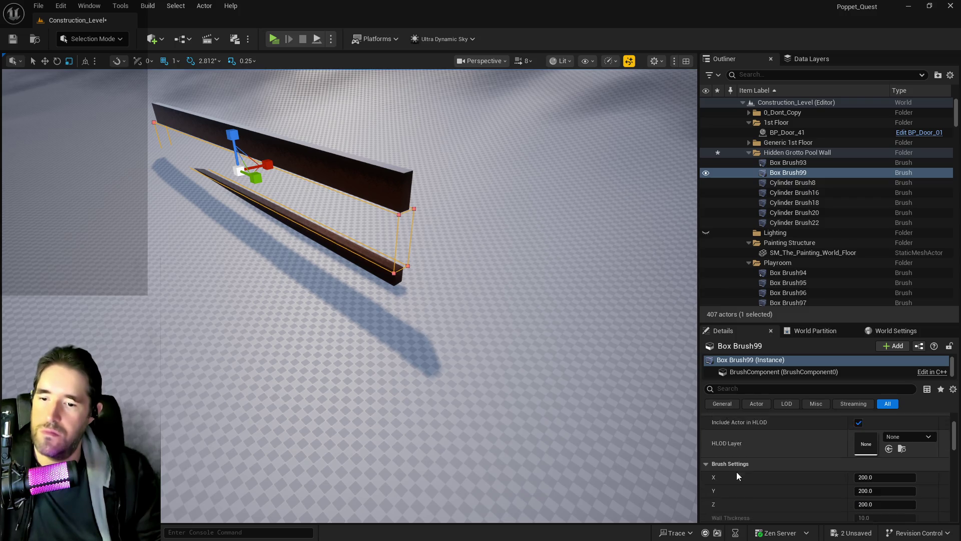
scroll(734, 464, down, 1)
drag(451, 310, 430, 240)
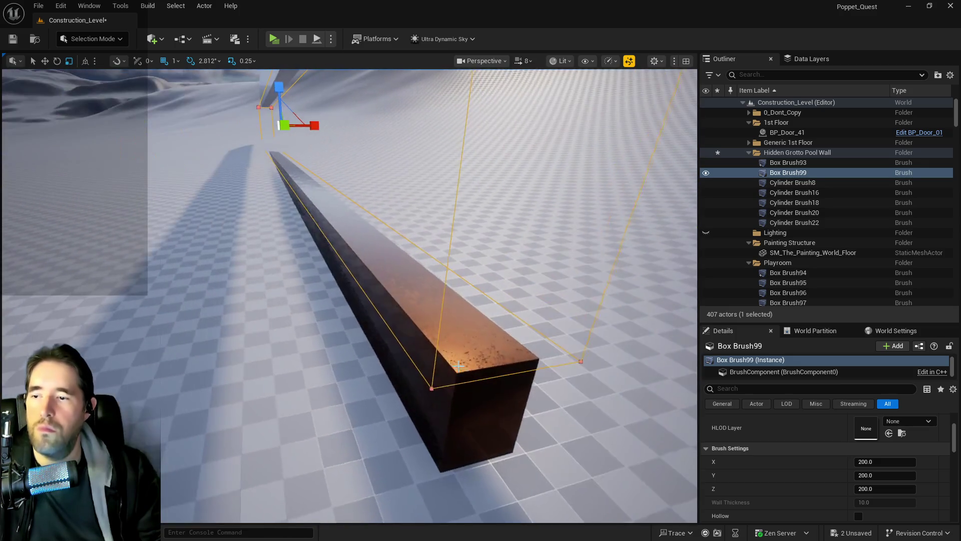
scroll(787, 474, up, 3)
click(523, 361)
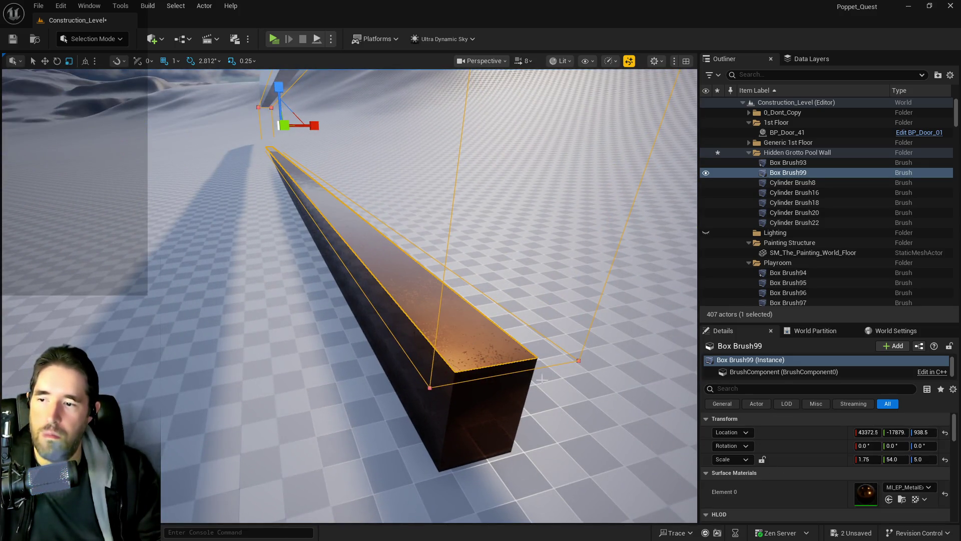
scroll(801, 471, down, 3)
click(730, 504)
click(743, 397)
scroll(851, 461, down, 4)
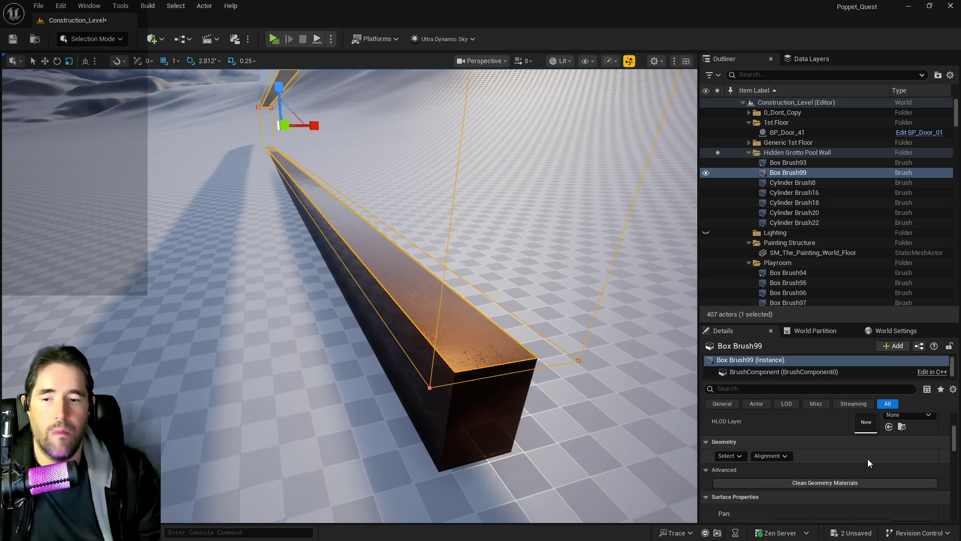
click(837, 497)
click(916, 497)
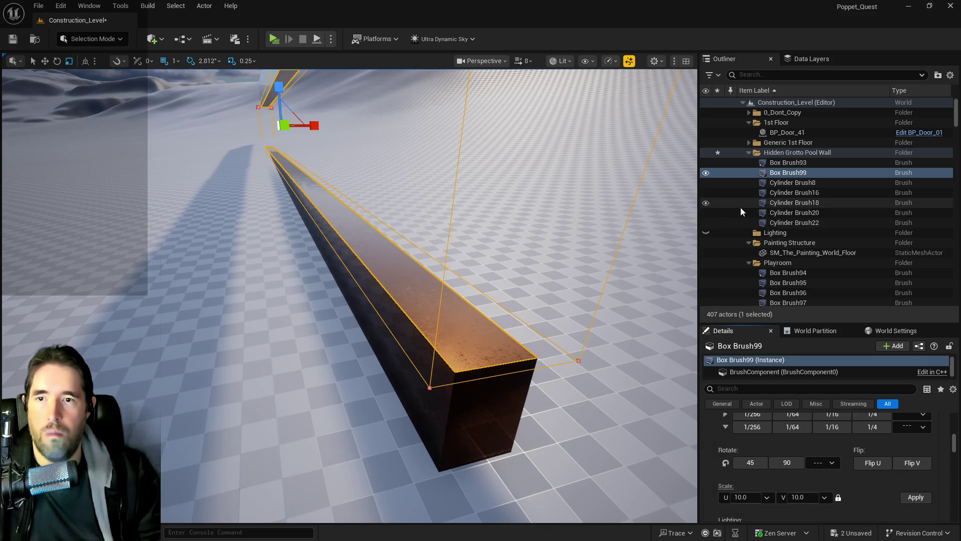
key(ctrl+s)
Select all brushes in the Hidden Grotto Pool Wall folder, raise them on Z, and save.
click(774, 154)
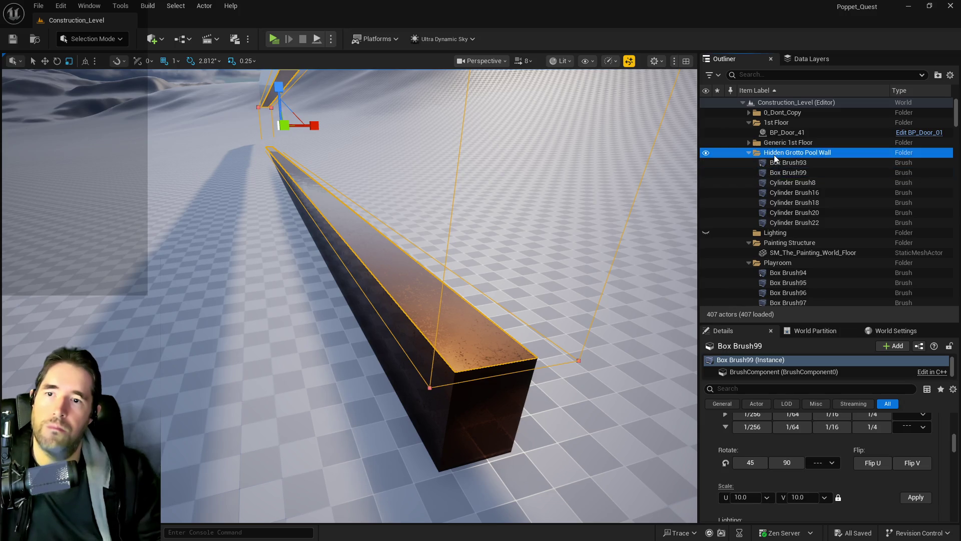
right_click(774, 155)
mouse_move(801, 209)
click(881, 224)
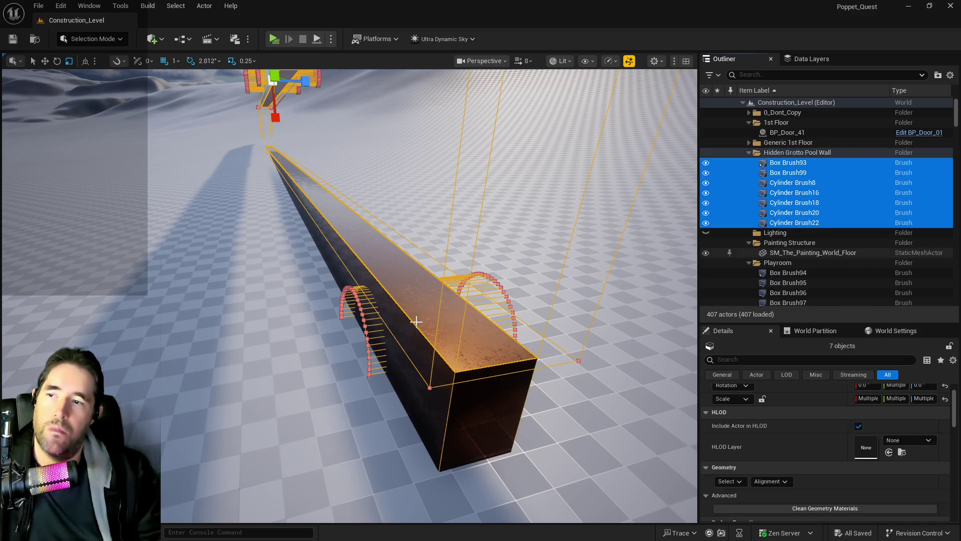
key(f)
key(w)
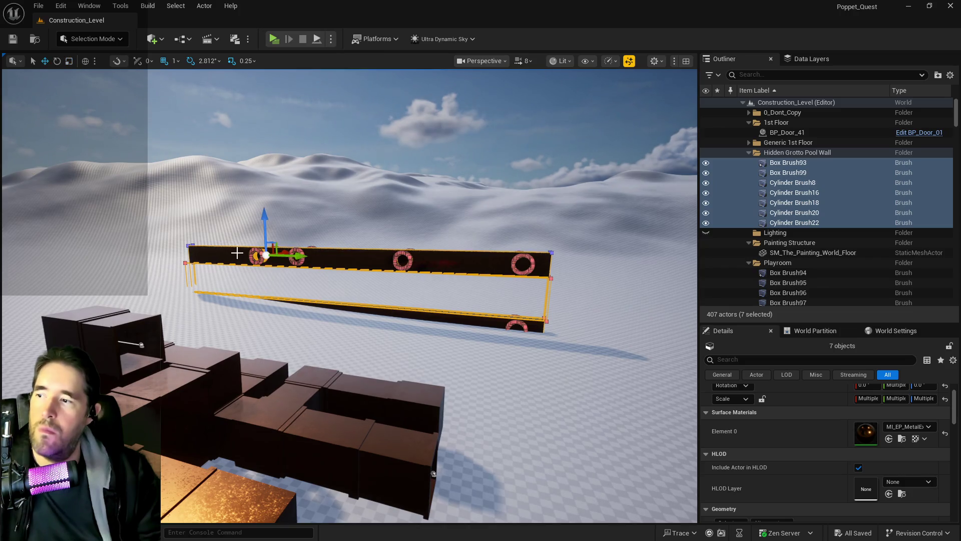
drag(273, 228, 273, 205)
key(ctrl+s)
mouse_move(350, 300)
mouse_down()
mouse_move(351, 245)
mouse_move(355, 260)
mouse_up()
drag(651, 190, 653, 172)
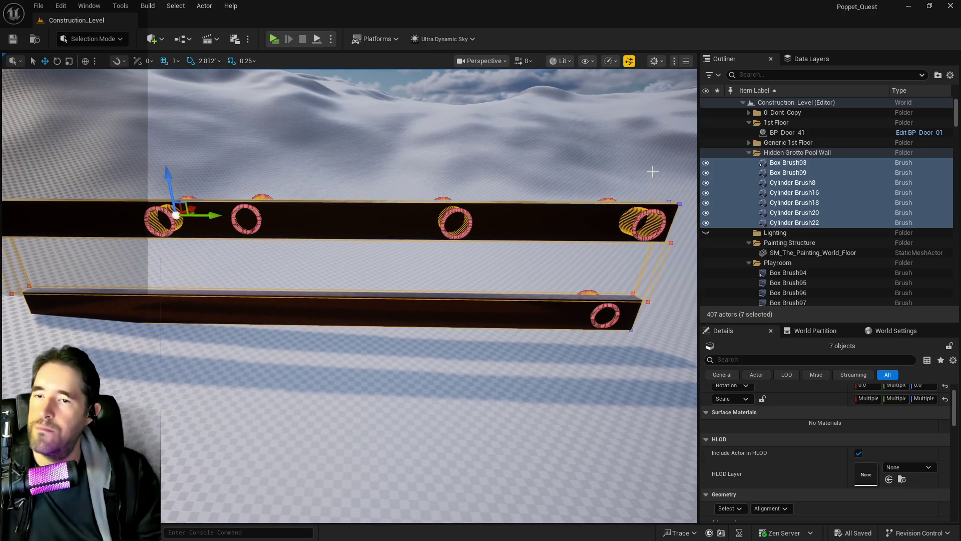
Duplicate Cylinder Brush8 and delete the original.
click(779, 182)
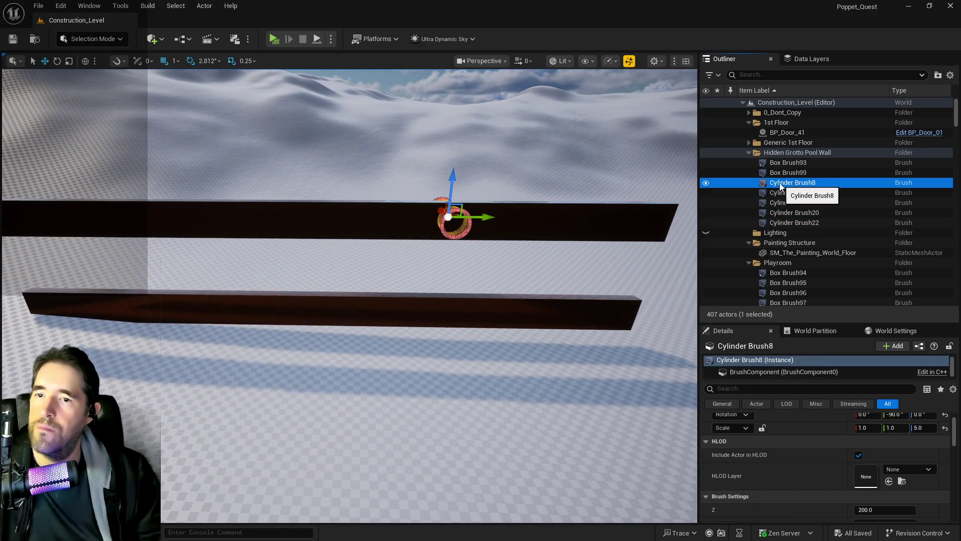
shift+click(780, 222)
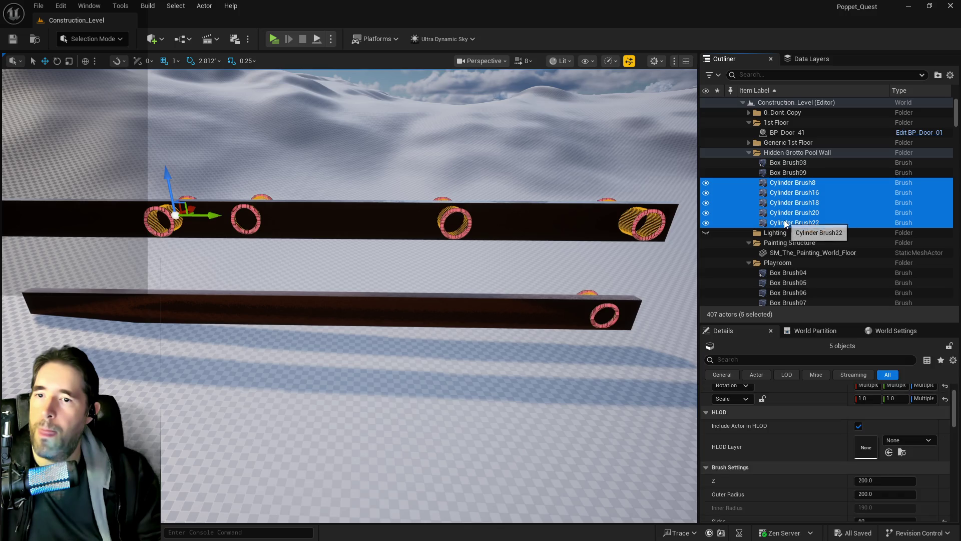
double_click(792, 184)
right_click(792, 184)
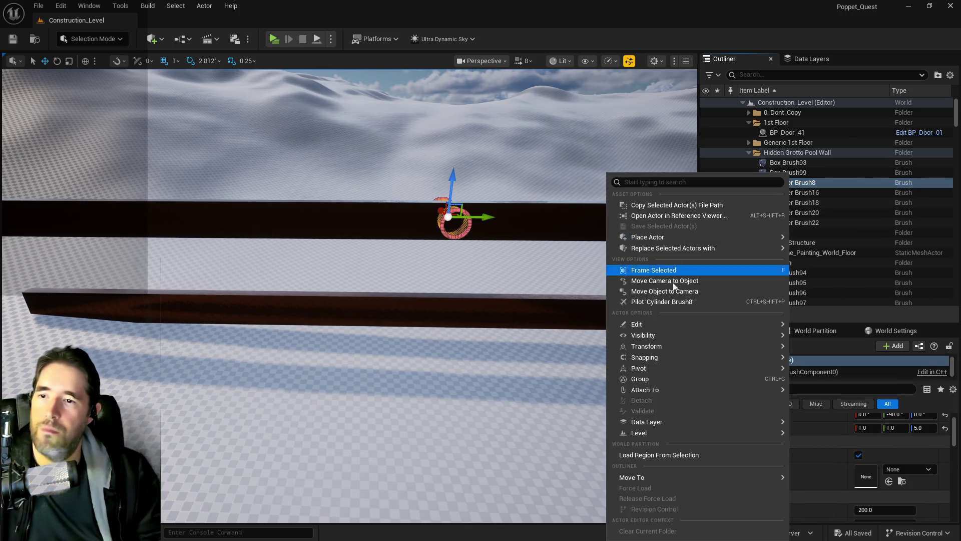
mouse_move(659, 346)
mouse_move(639, 324)
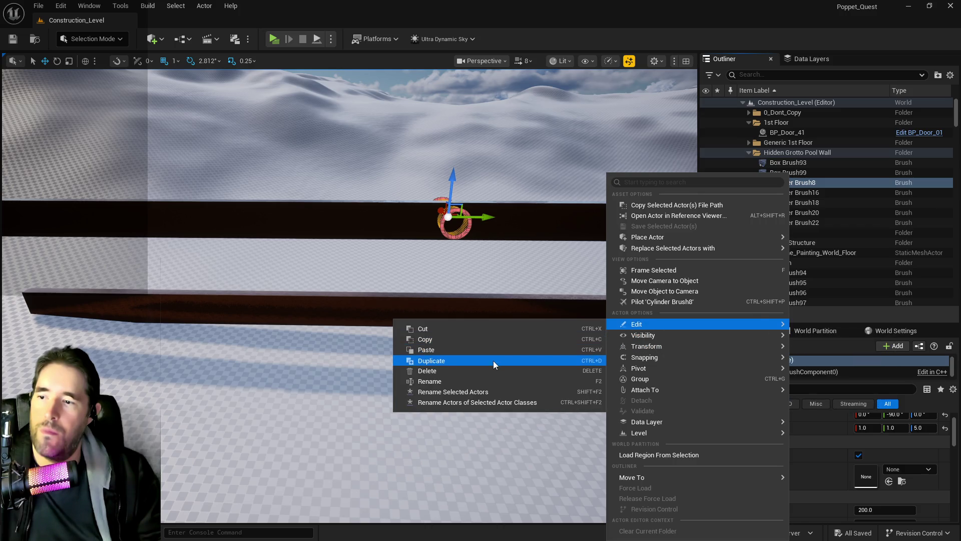
click(494, 360)
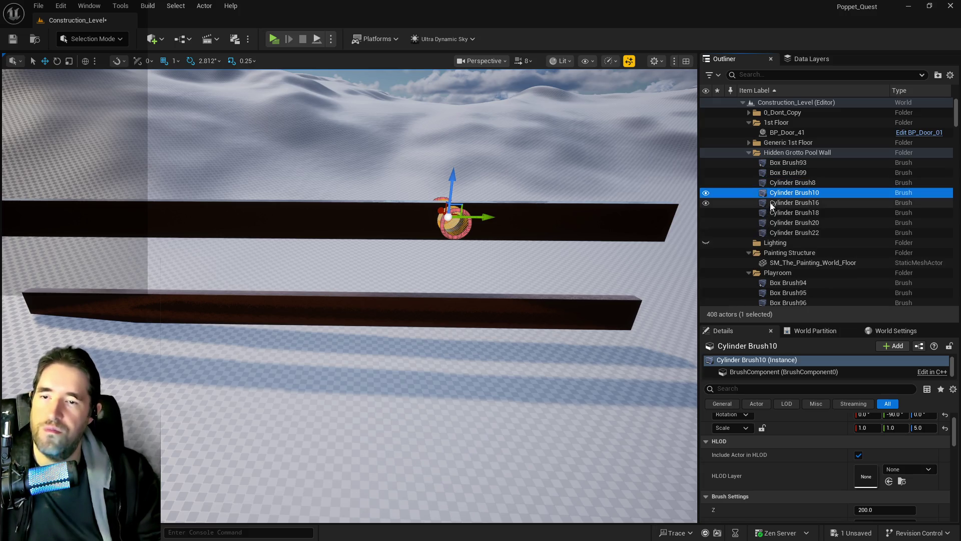
click(779, 184)
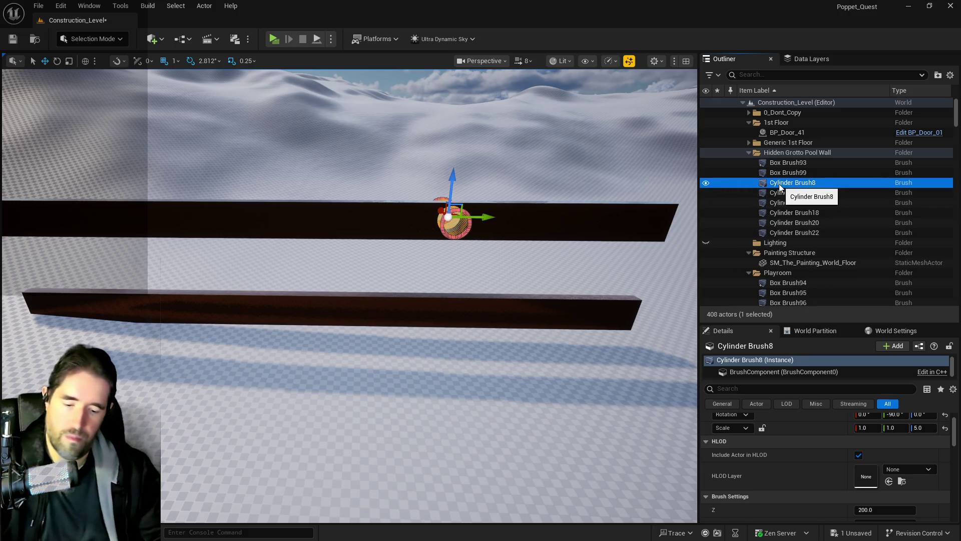
key(Delete)
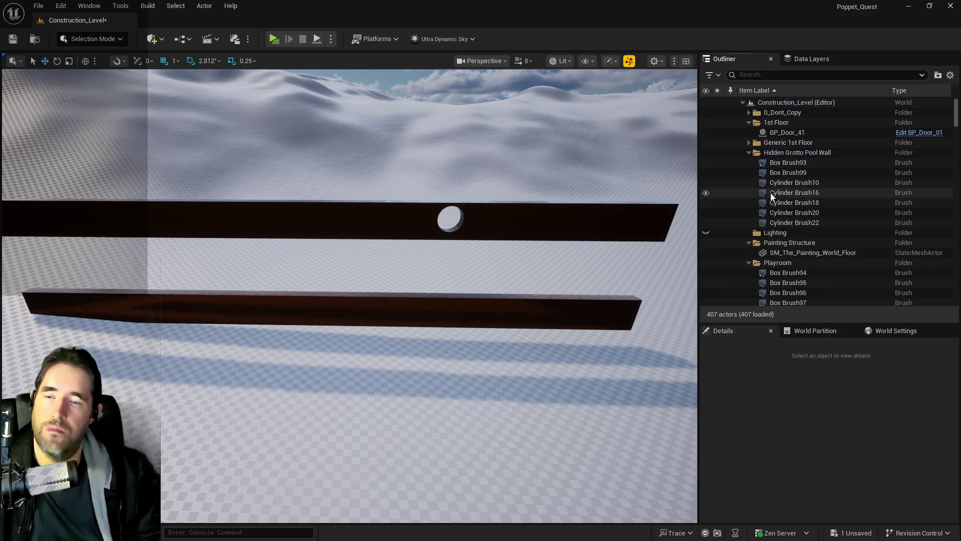
Duplicate Cylinder Brush16 and Cylinder Brush18 with Ctrl+D, deleting each original.
click(781, 194)
right_click(782, 195)
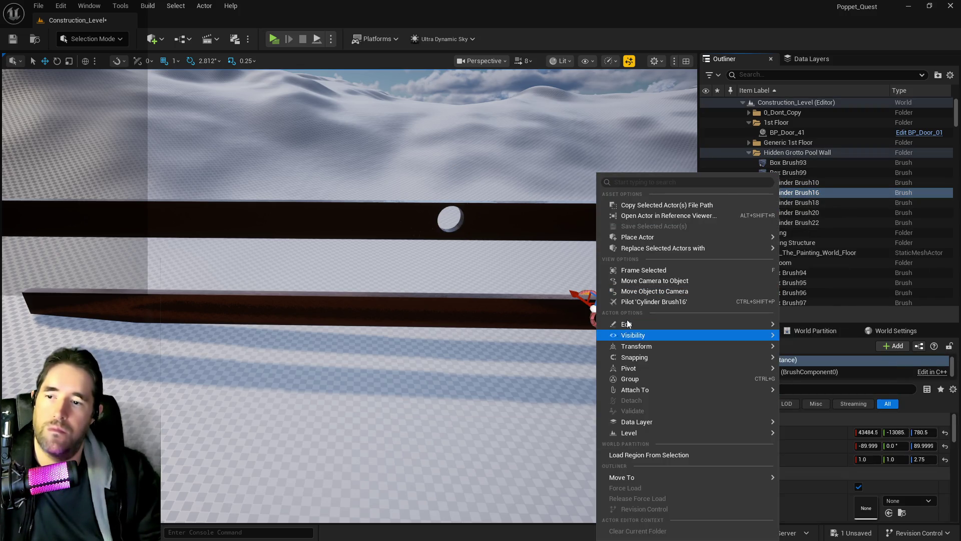
mouse_move(626, 323)
key(Escape)
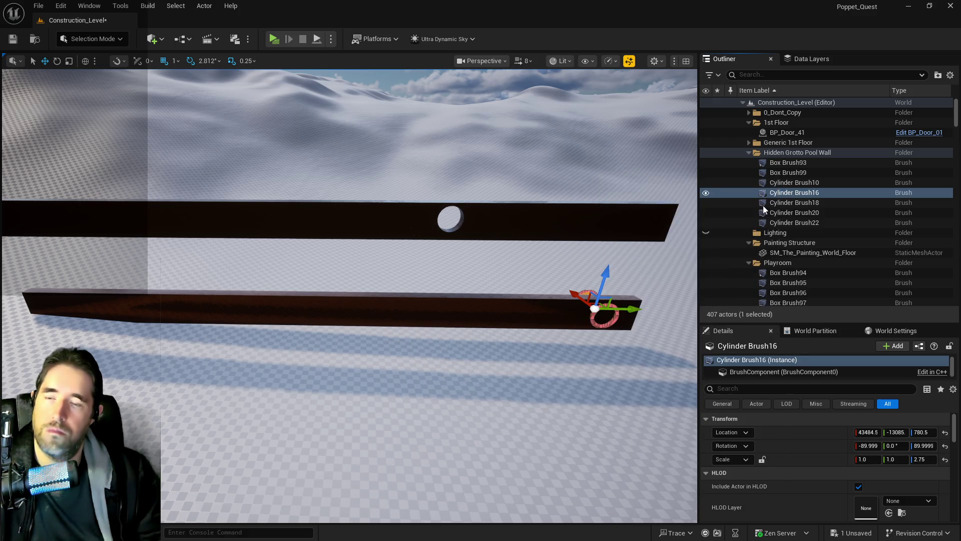
key(ctrl+d)
click(776, 196)
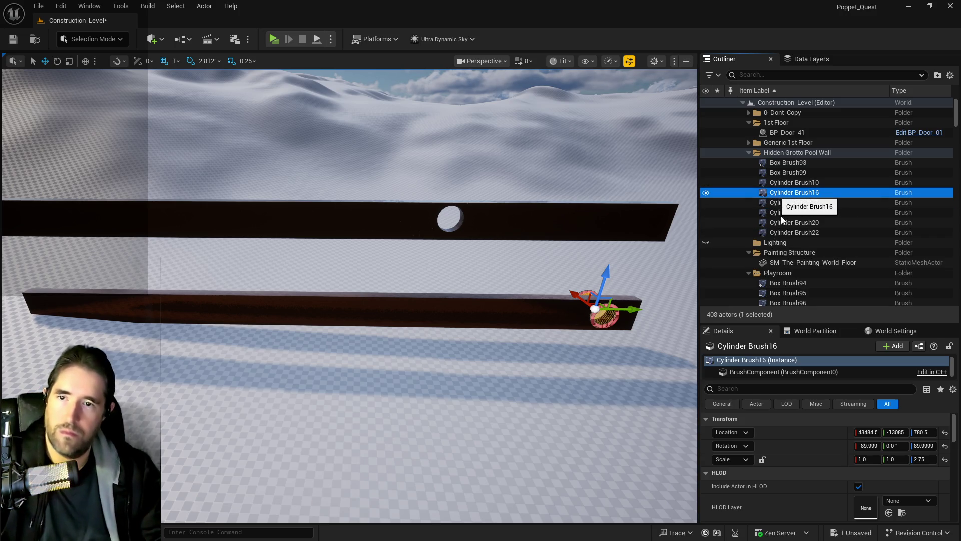
key(Delete)
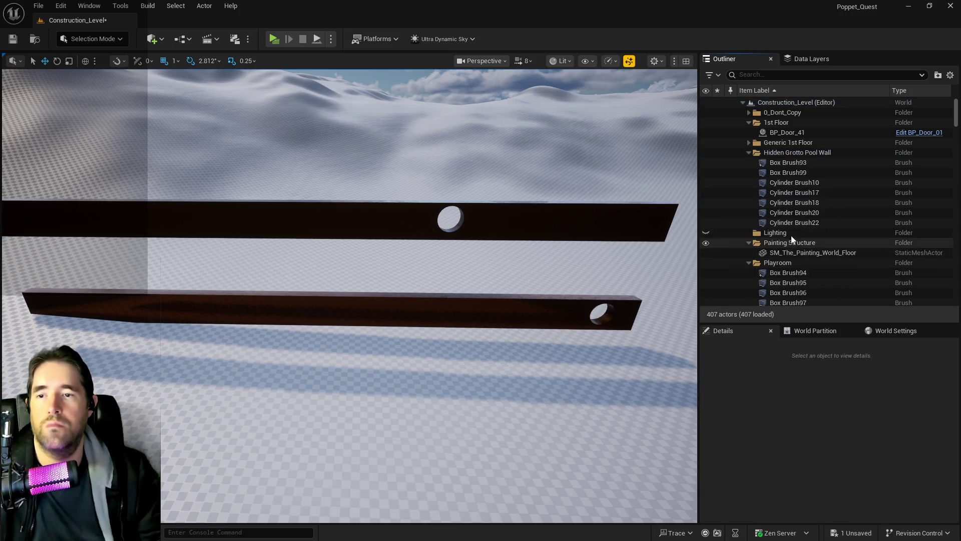
click(794, 206)
right_click(794, 205)
mouse_move(726, 323)
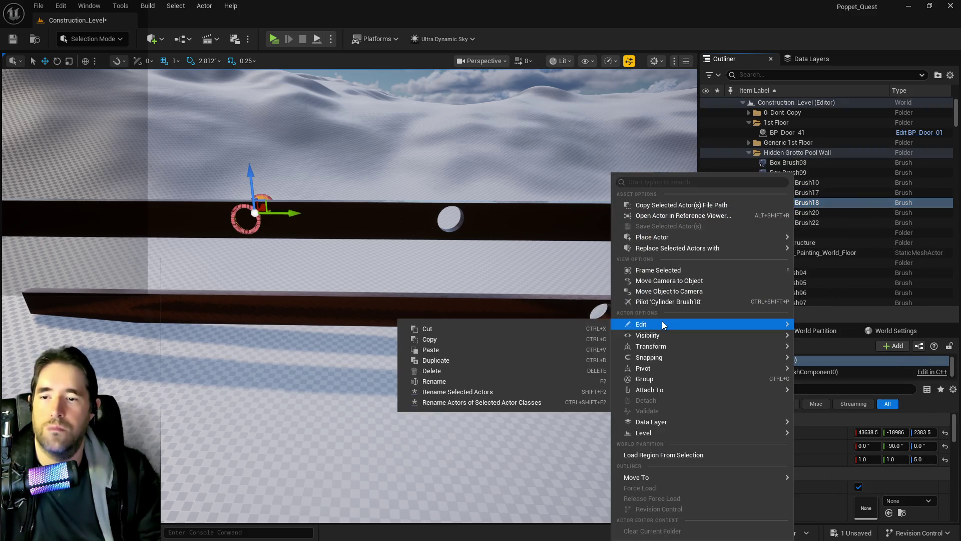
key(Escape)
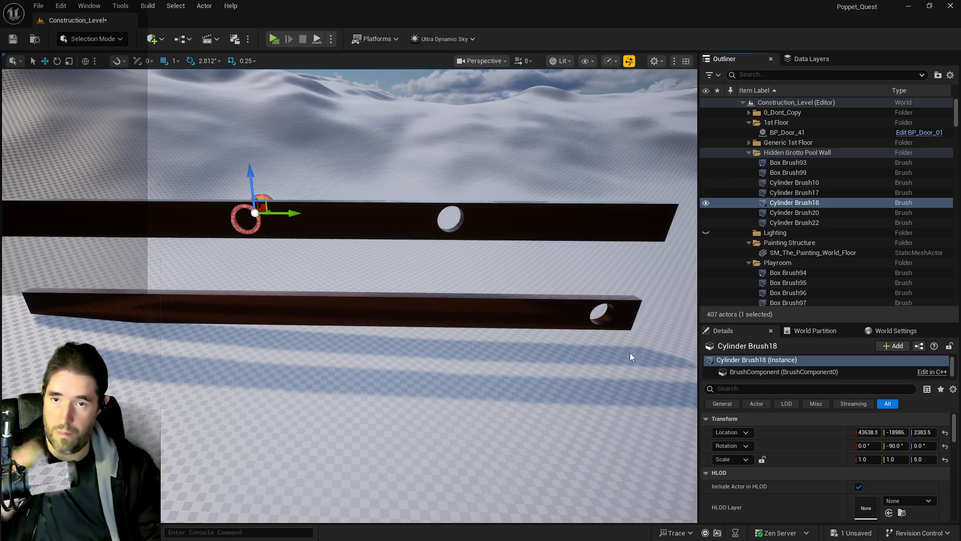
key(ctrl+d)
click(785, 207)
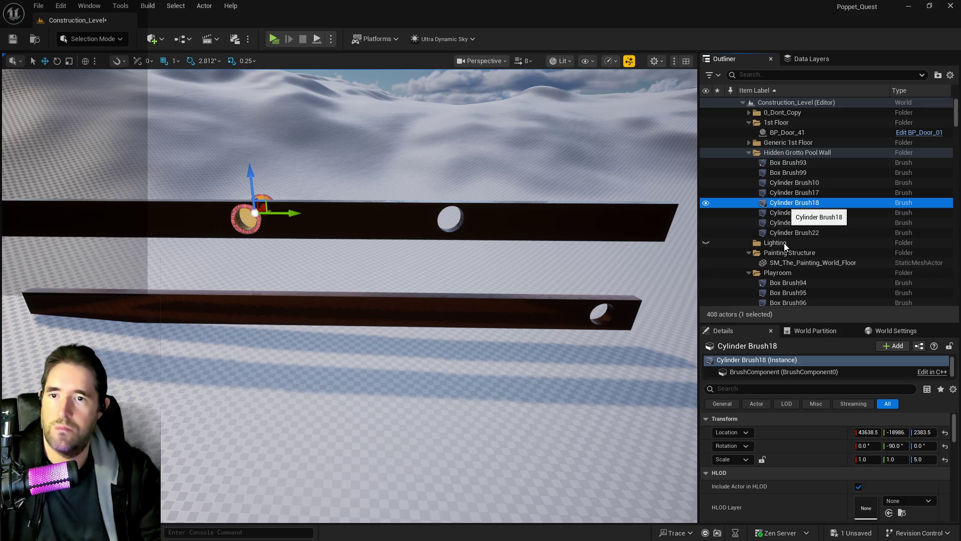
key(Delete)
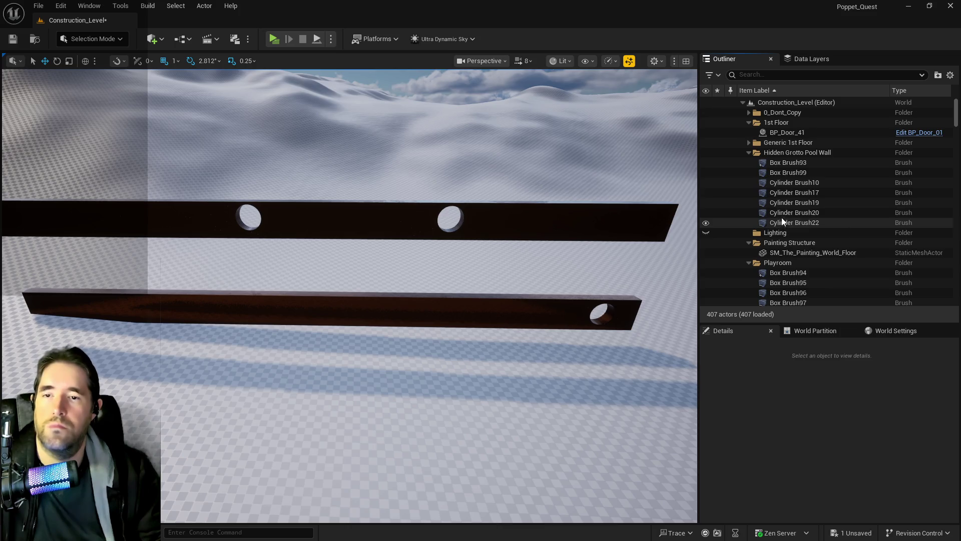
Duplicate Cylinder Brush20 and Cylinder Brush22, delete the originals, and save the level.
click(777, 215)
key(ctrl+s)
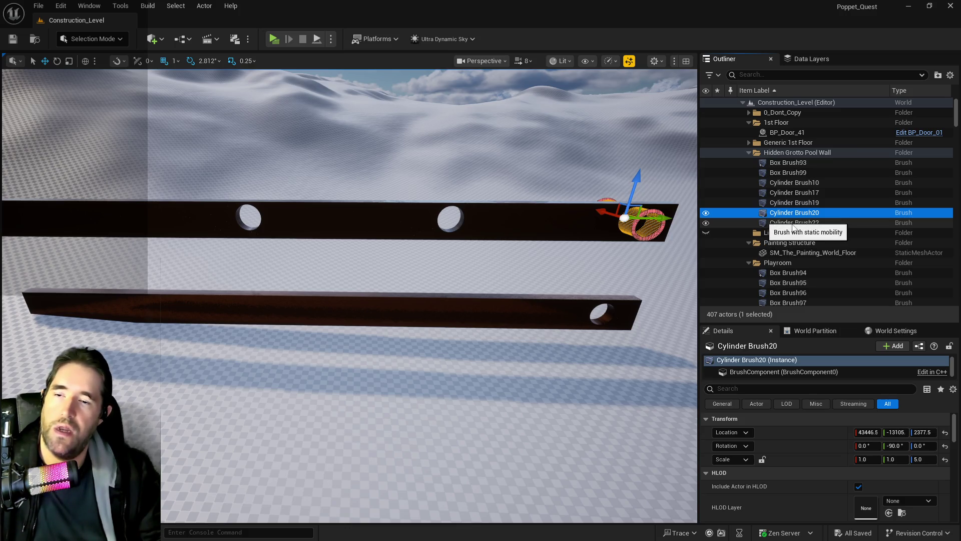
key(ctrl+d)
click(790, 215)
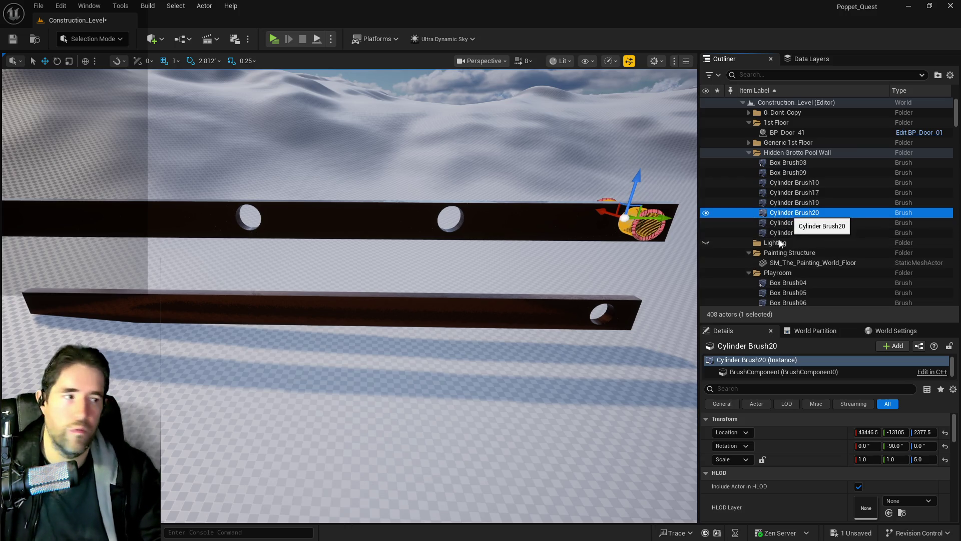
key(Delete)
click(786, 224)
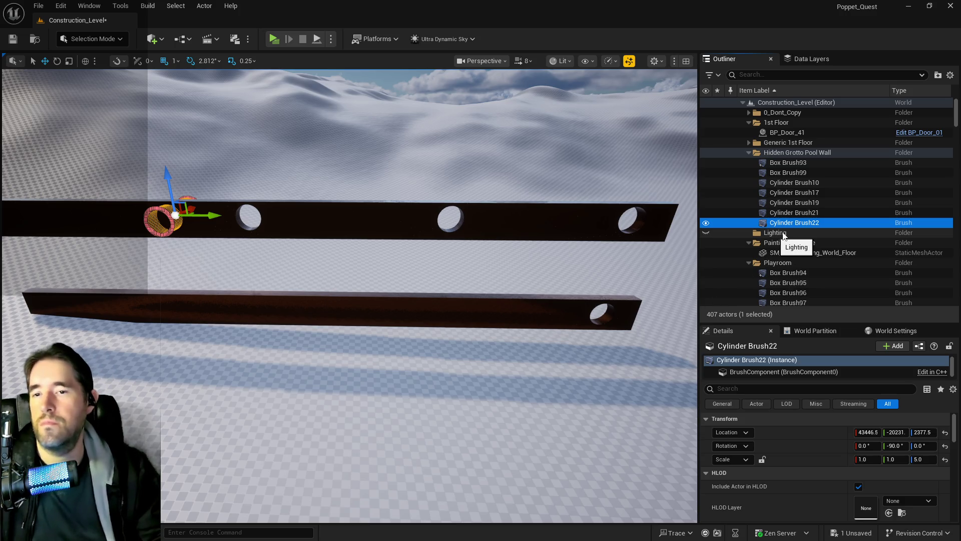
key(ctrl+d)
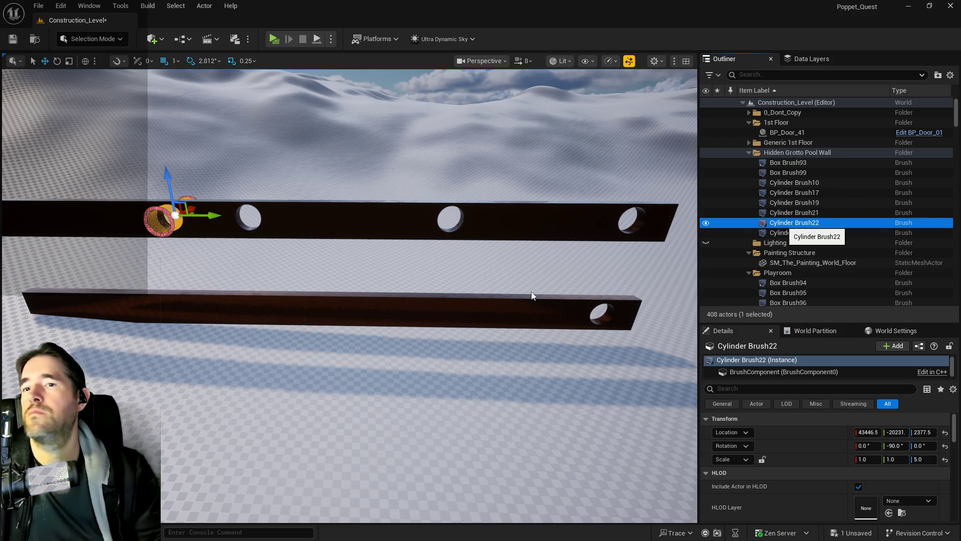
key(Delete)
key(ctrl+s)
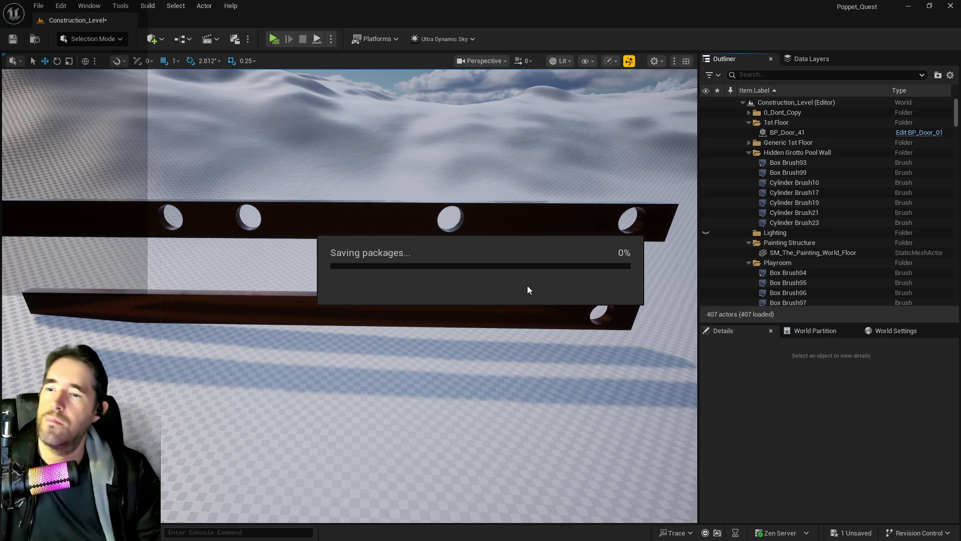
right_click(801, 152)
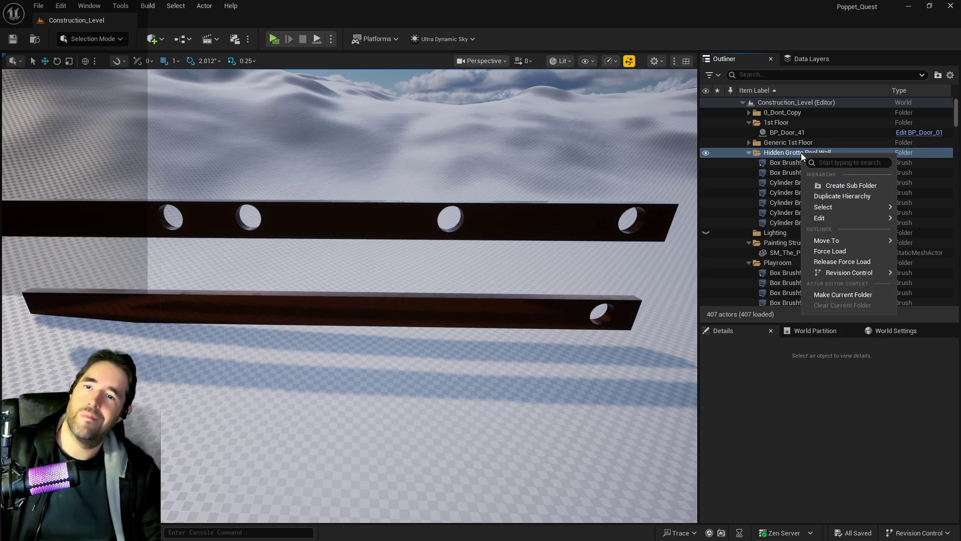
Select all seven brushes in the Hidden Grotto Pool Wall folder and start Create Static Mesh.
mouse_move(821, 207)
click(777, 222)
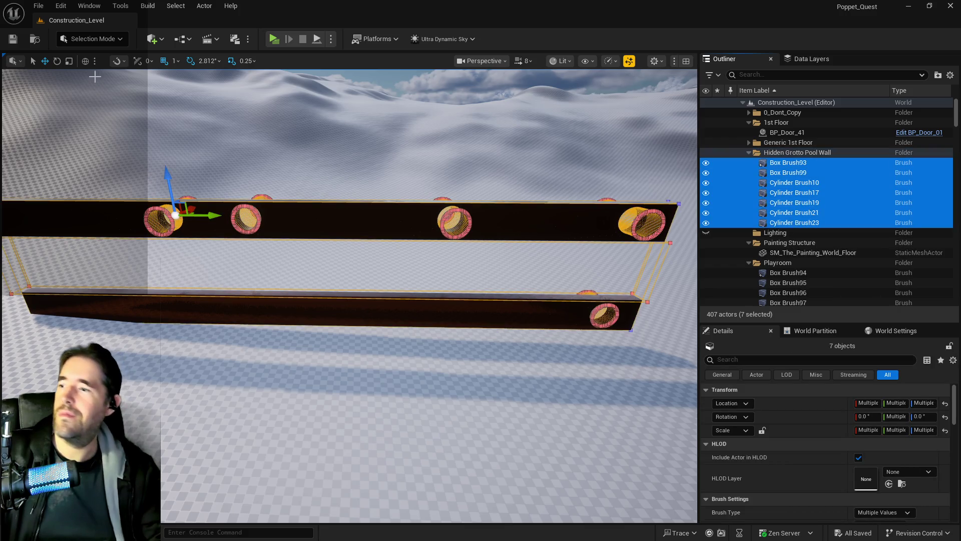
scroll(862, 440, down, 5)
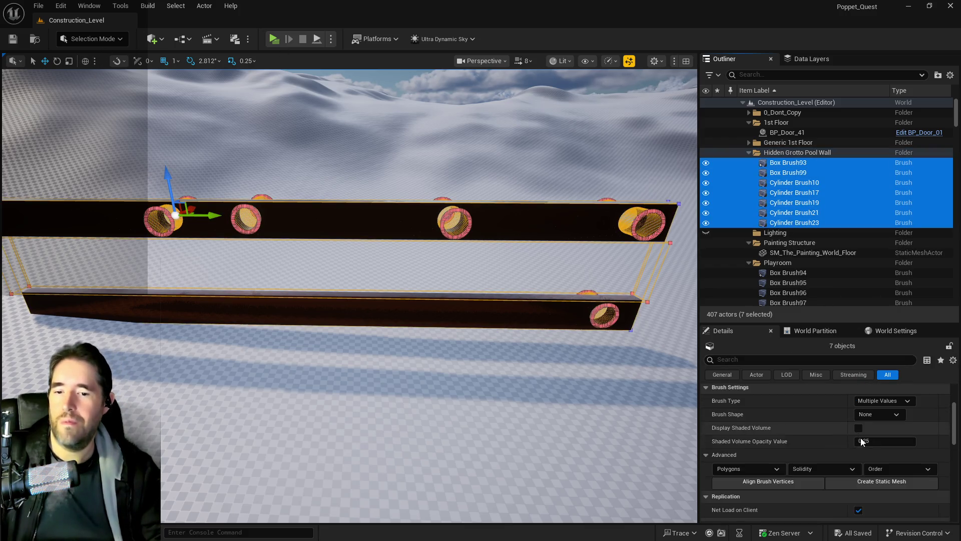
scroll(861, 441, down, 2)
click(863, 419)
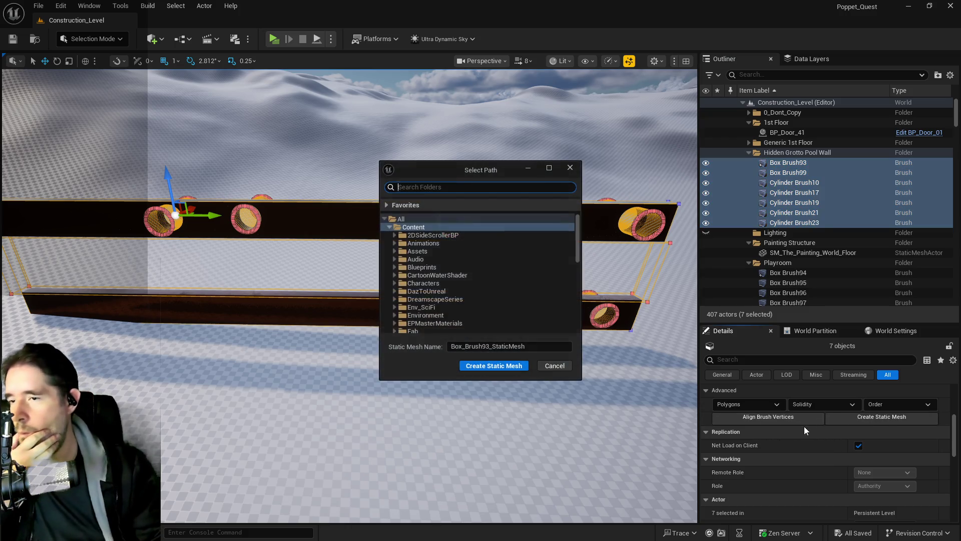
Create the static mesh SM_Hidden_Grotto_Pool_Wall in the Whimsy_Wonders folder.
click(395, 251)
scroll(398, 288, down, 2)
scroll(402, 297, down, 8)
scroll(400, 271, up, 5)
scroll(434, 294, up, 6)
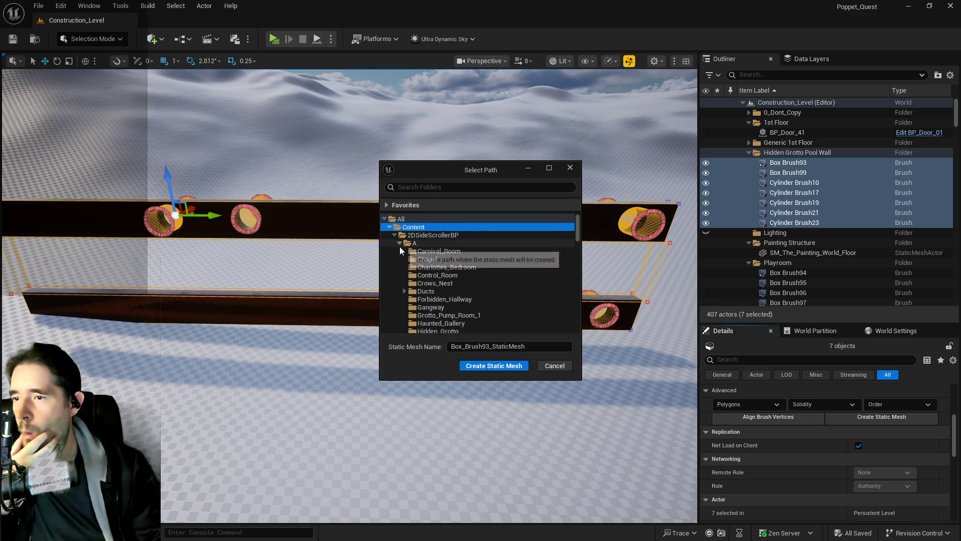
scroll(400, 246, down, 10)
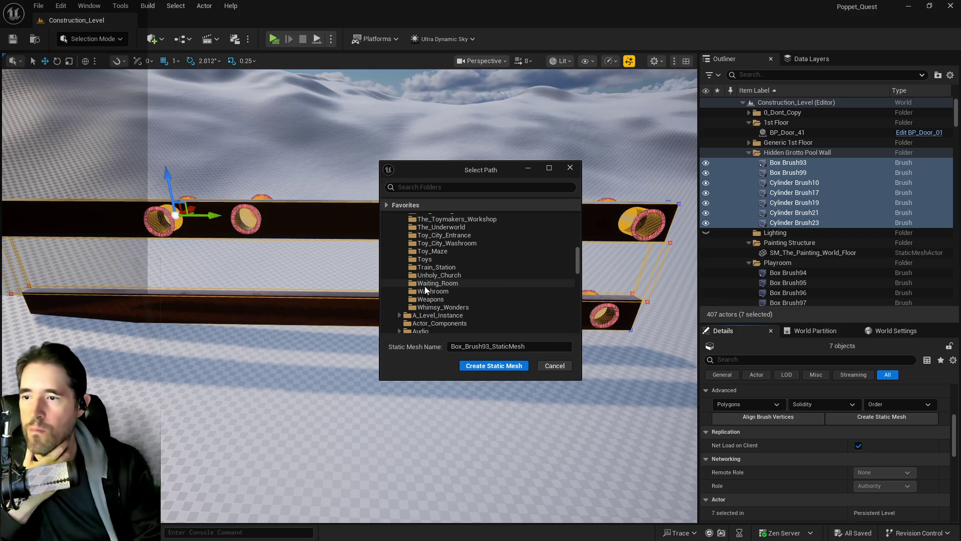
click(431, 307)
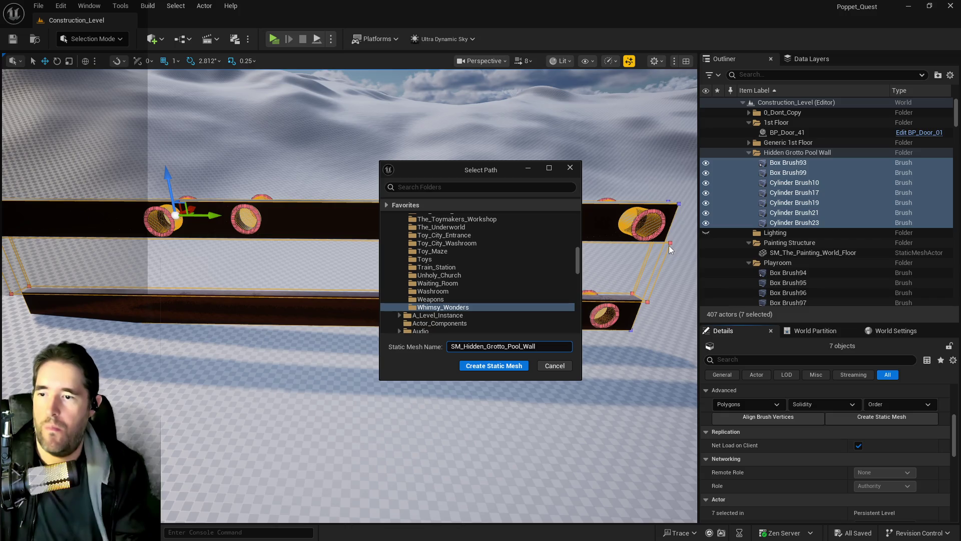
click(490, 370)
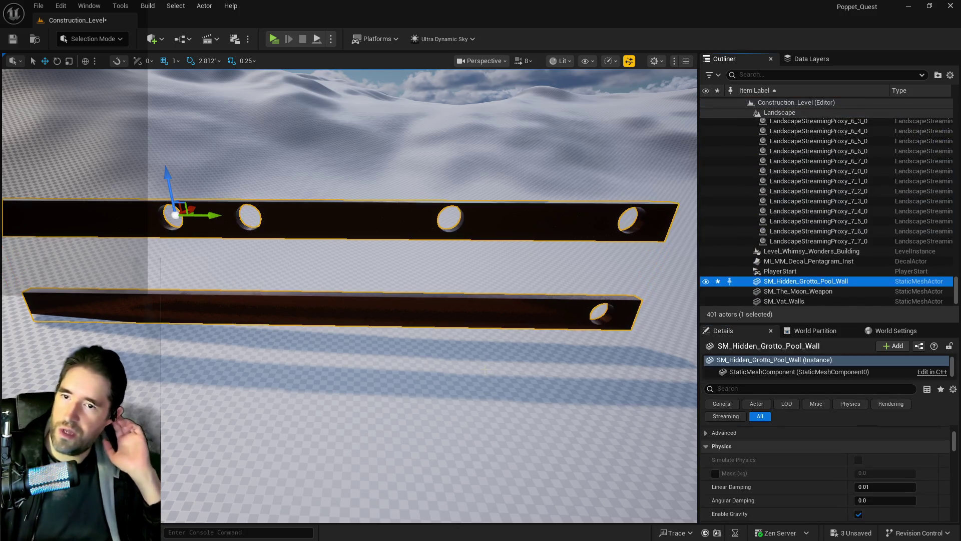
Undo the brush-to-mesh conversion and bring up the Content Browser.
click(62, 6)
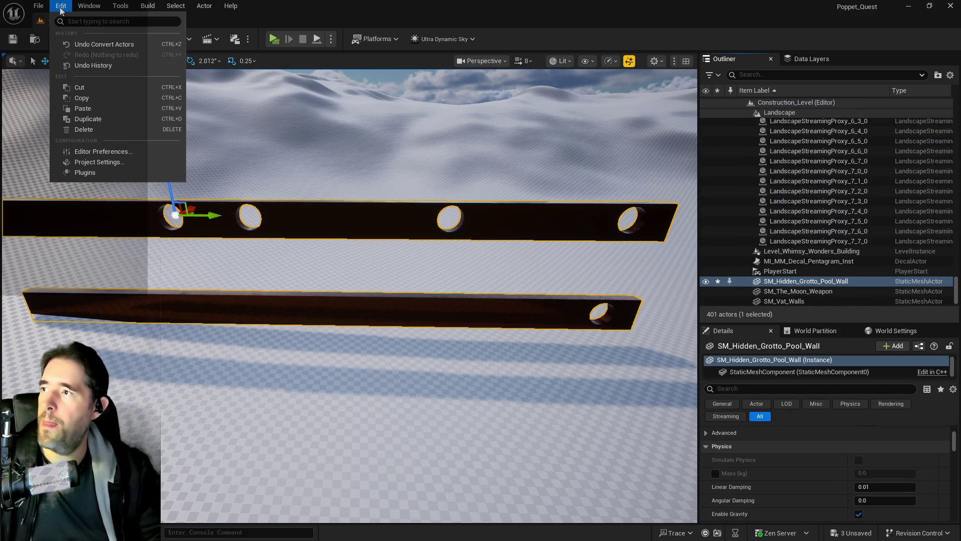
click(80, 44)
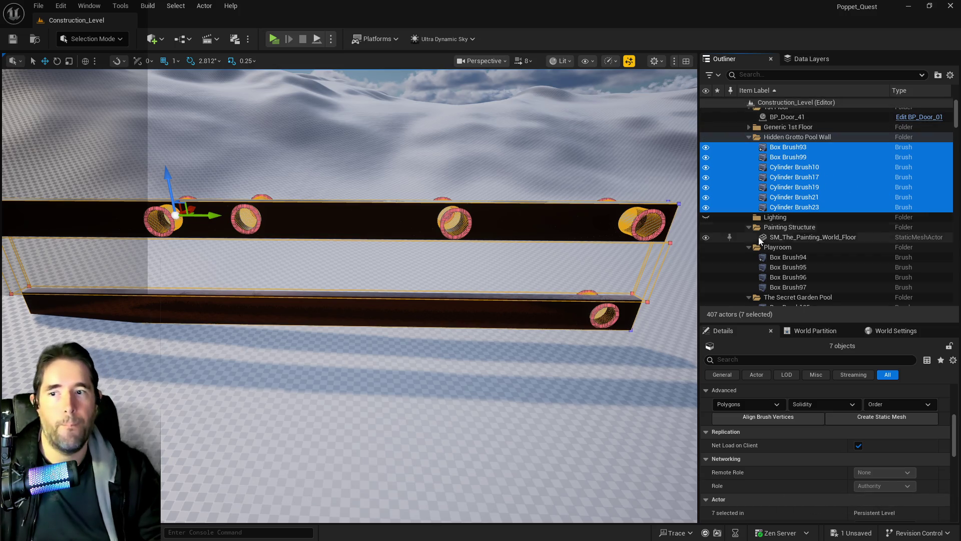
key(ctrl+b)
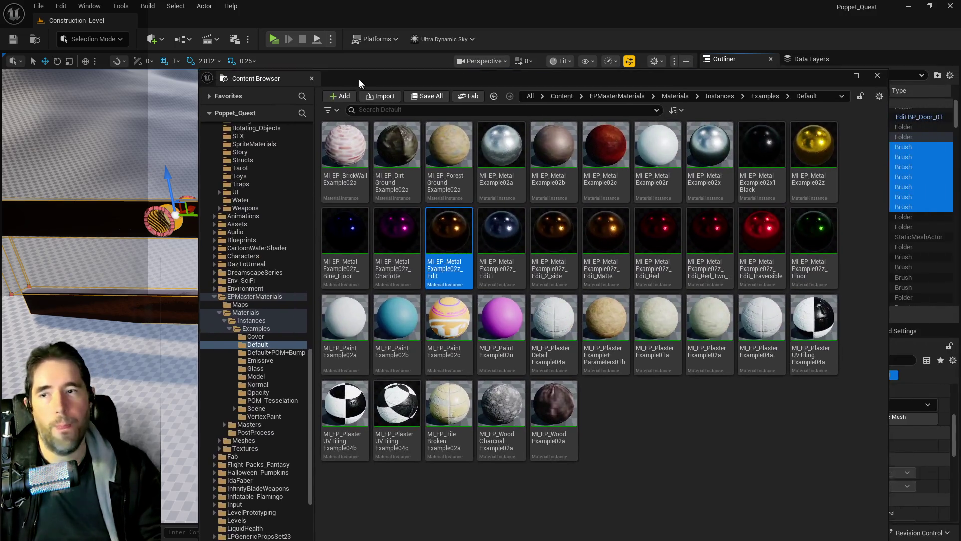
Search for 'hidden grotto pool' and open SM_Hidden_Grotto_Pool_Wall maximized in the mesh editor.
scroll(296, 363, up, 5)
scroll(251, 250, up, 15)
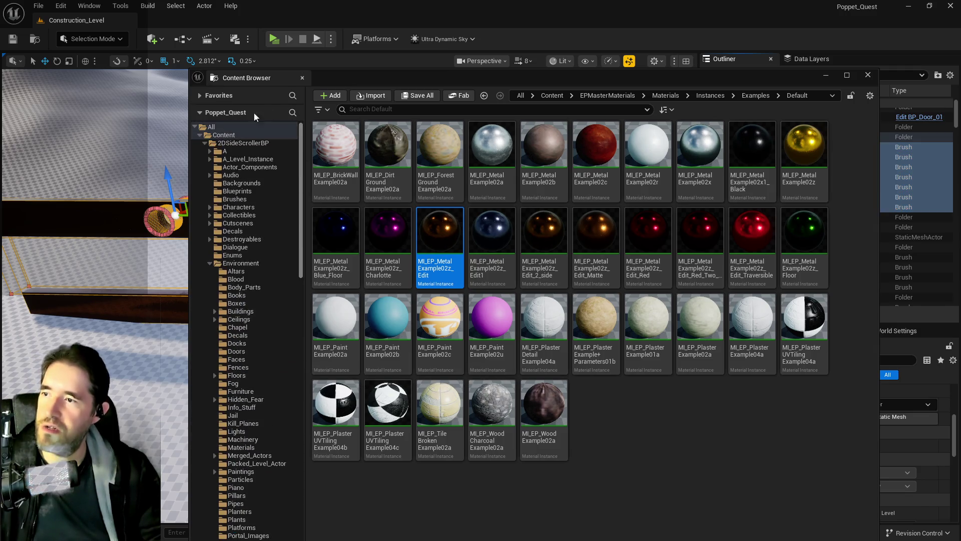
click(243, 143)
click(383, 110)
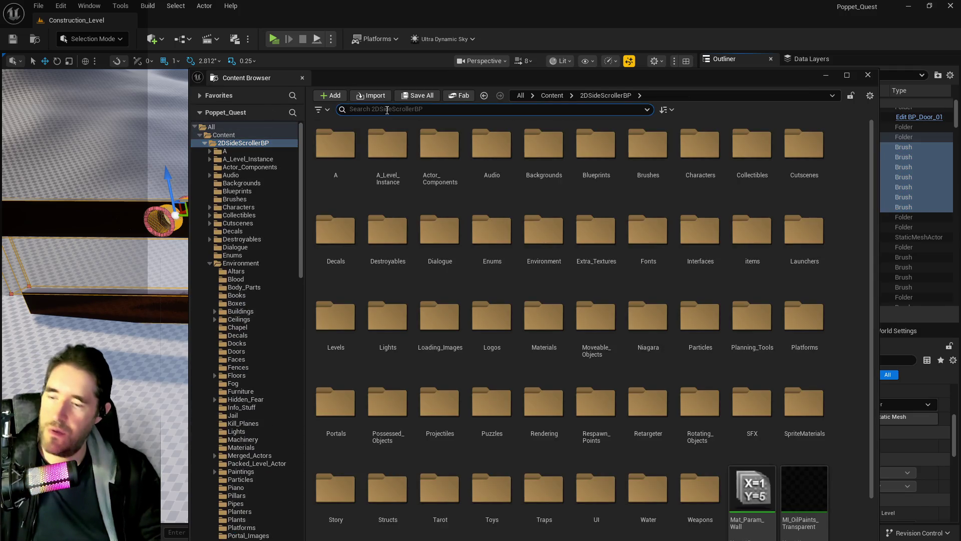
text(hidden grotto pool)
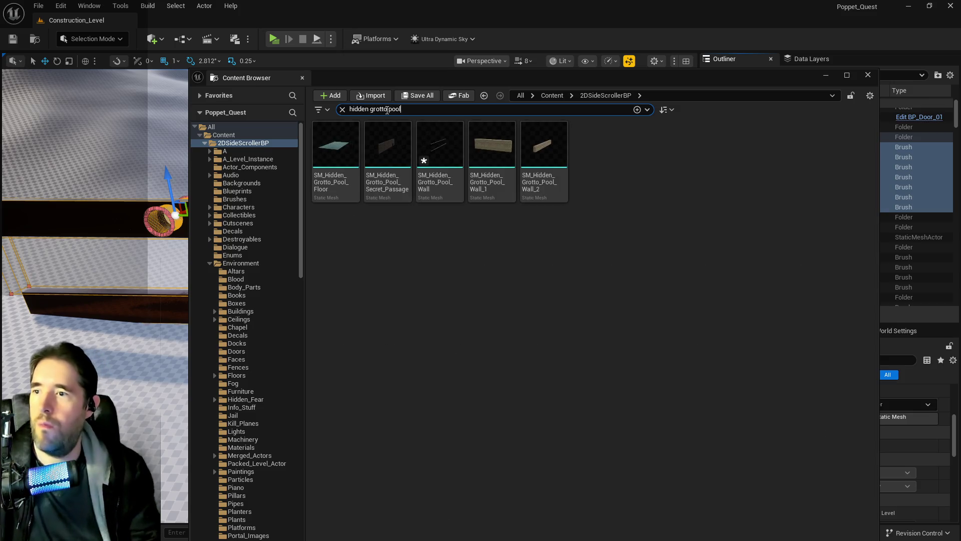
double_click(453, 187)
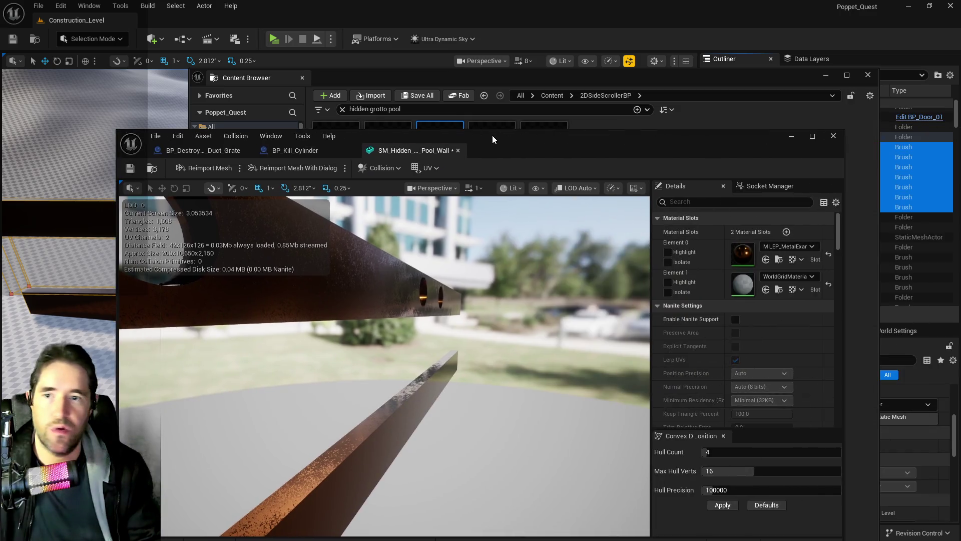
double_click(492, 135)
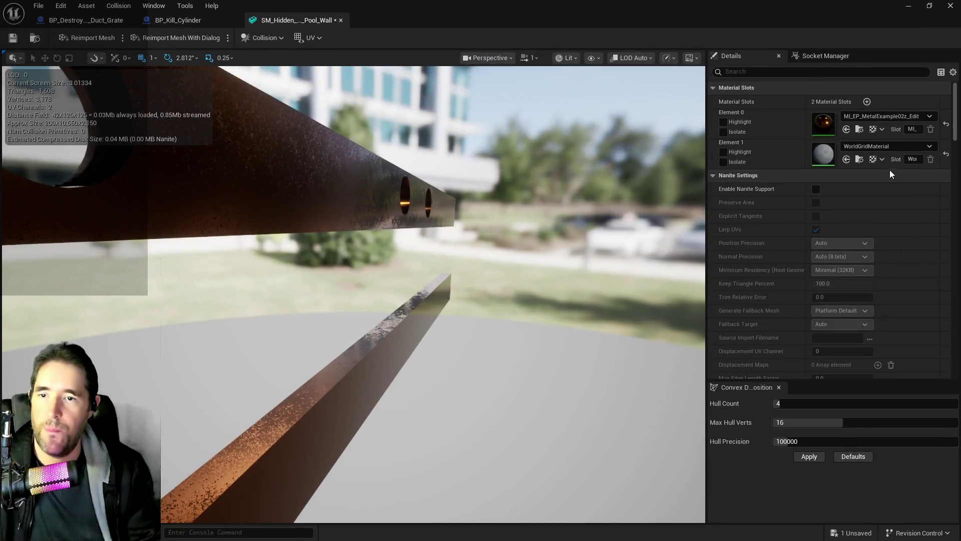
Assign the MI_EP_MetalExample02z_Edit metal material to Element 1.
click(859, 130)
click(836, 77)
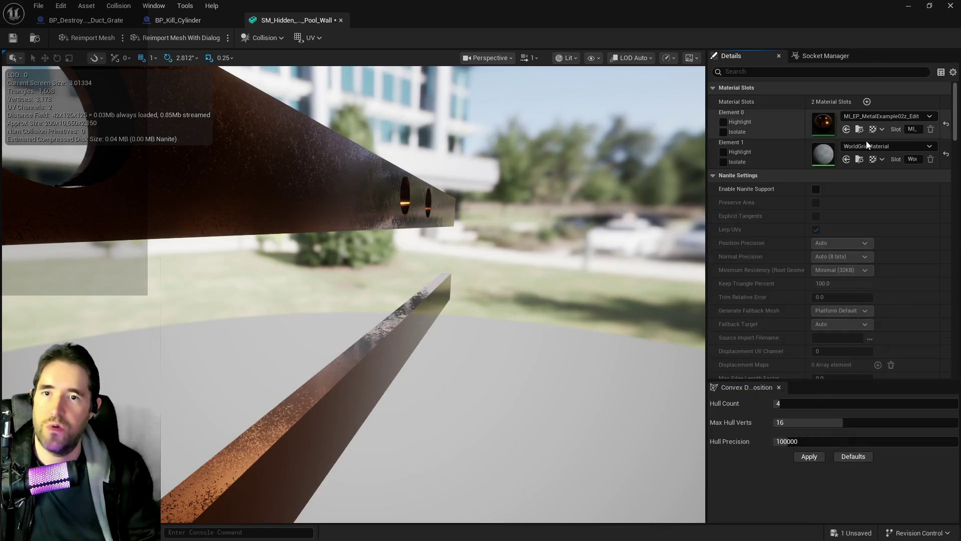
click(859, 129)
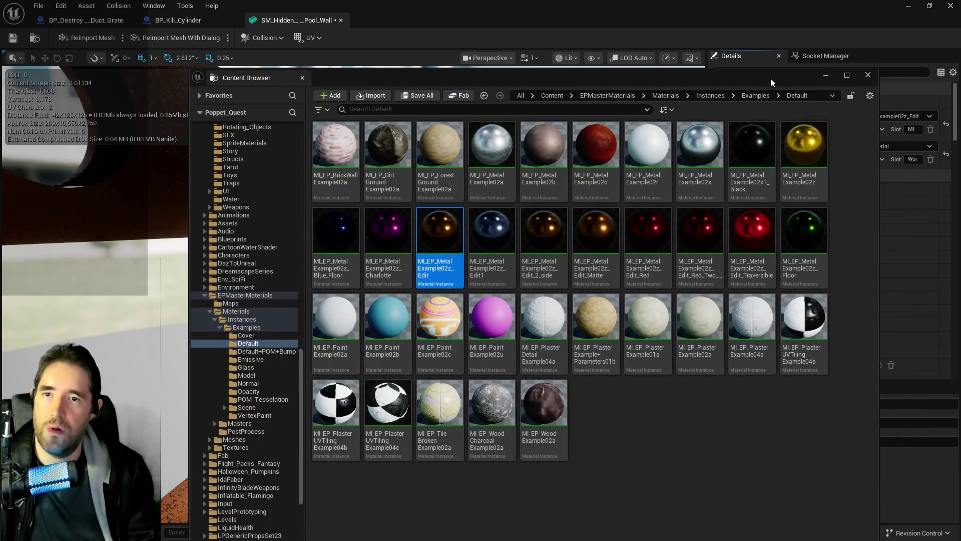
click(722, 115)
click(846, 159)
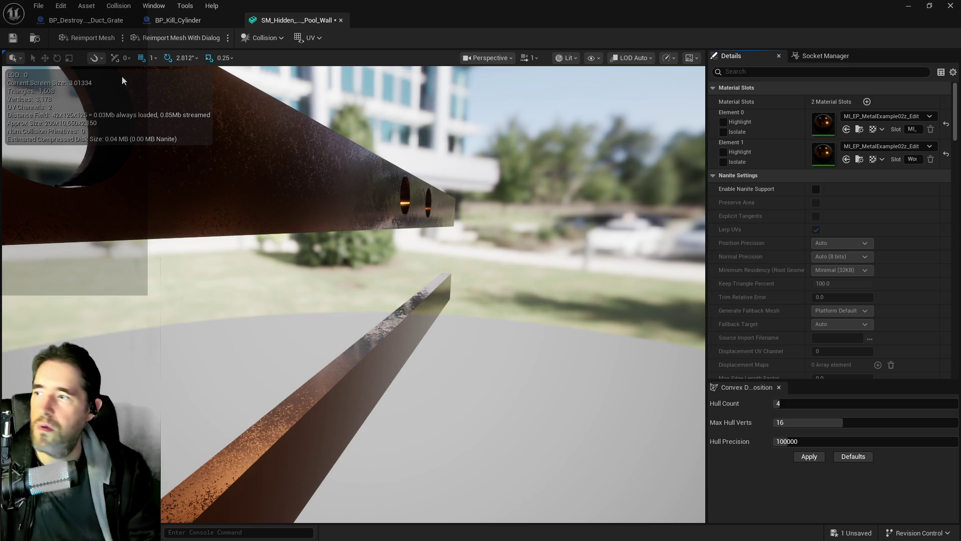
Set Collision Complexity to Use Complex Collision As Simple, save the mesh and close the editor.
click(762, 72)
text(com)
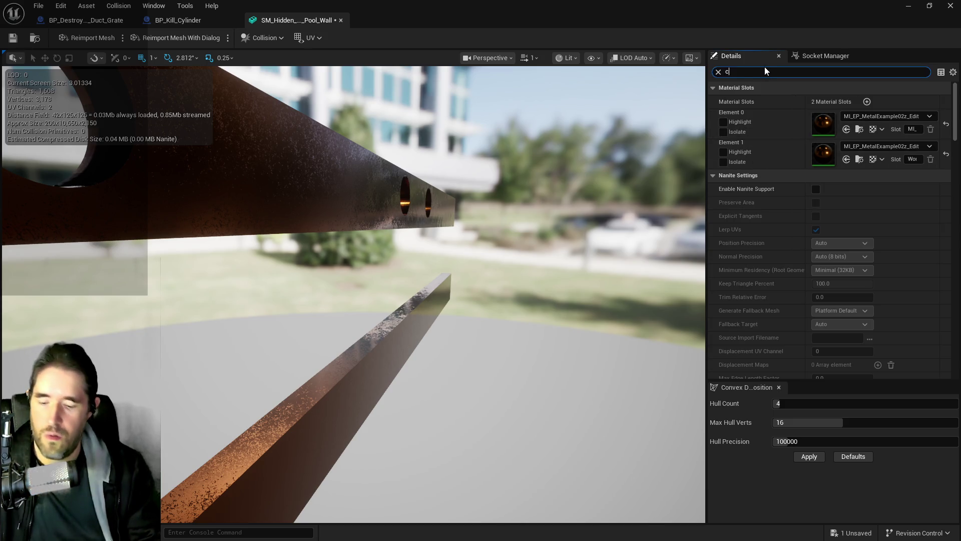
click(845, 209)
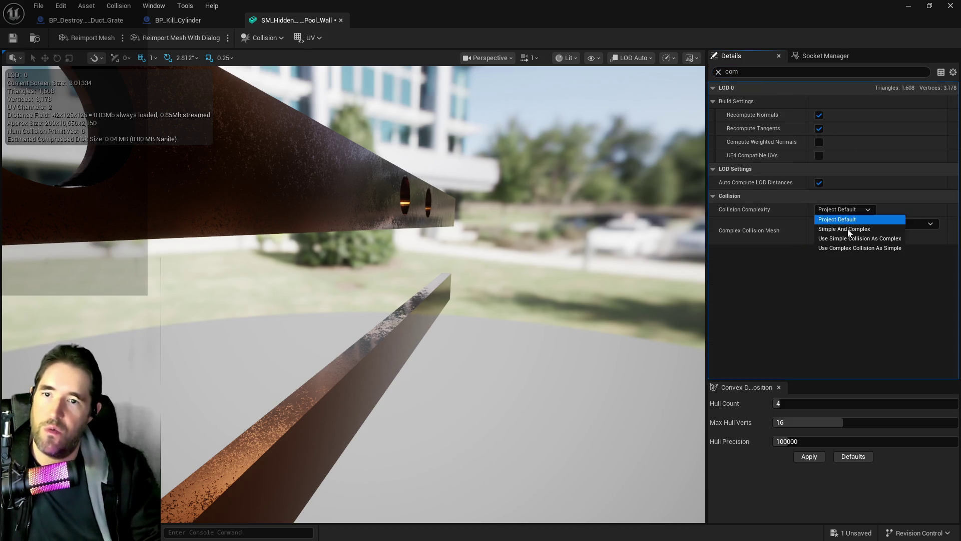
click(845, 248)
click(15, 39)
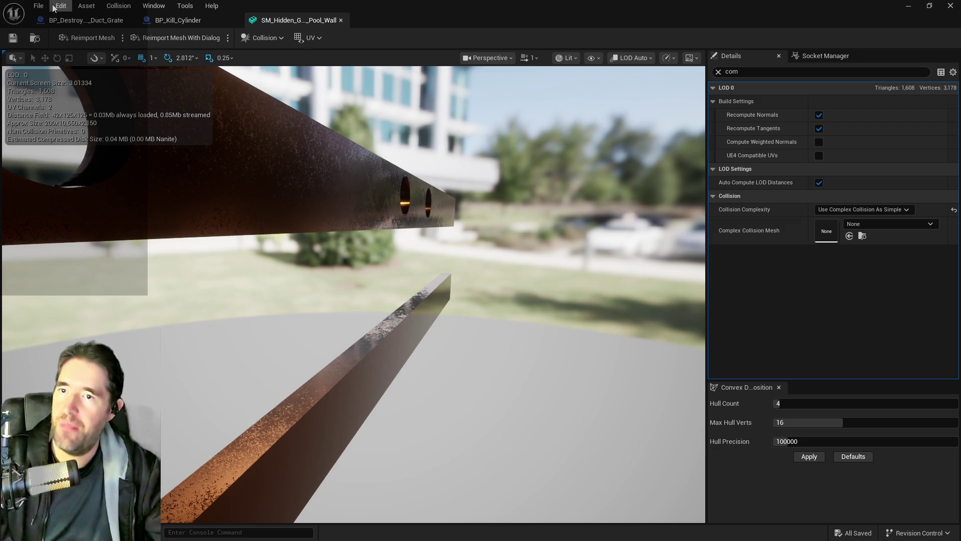
click(908, 5)
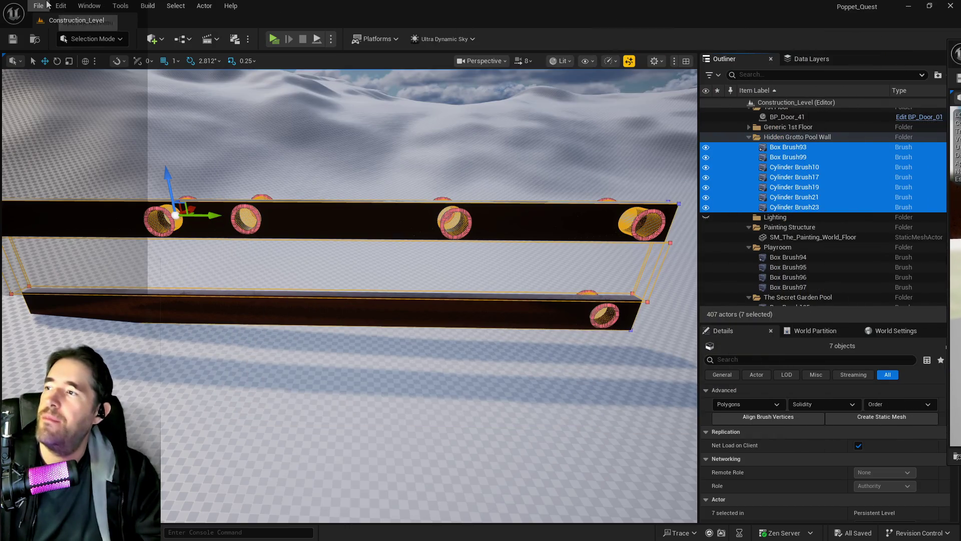
Reopen Chapter_1_Dead_Girl_Wonderland from File > Recent Levels.
click(38, 6)
mouse_move(83, 66)
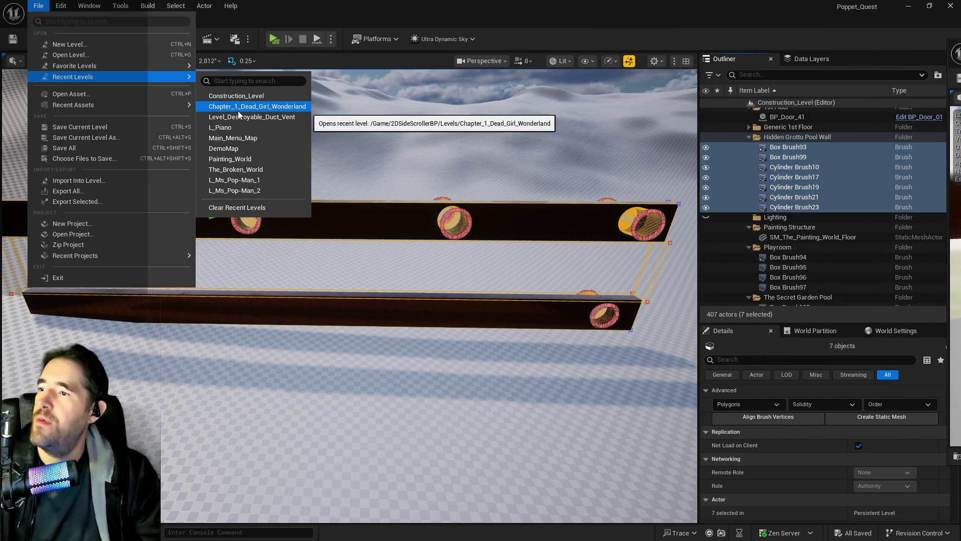
click(238, 111)
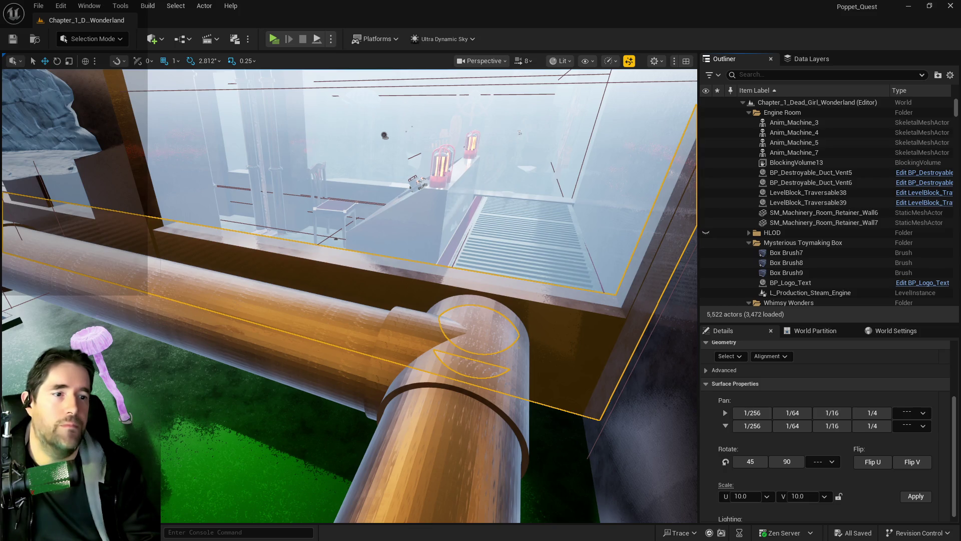
Drag SM_Hidden_Grotto_Pool_Wall into the level and frame the view on it.
mouse_move(447, 373)
mouse_down()
mouse_move(279, 354)
mouse_move(215, 241)
mouse_move(230, 192)
mouse_move(270, 203)
mouse_up()
click(270, 203)
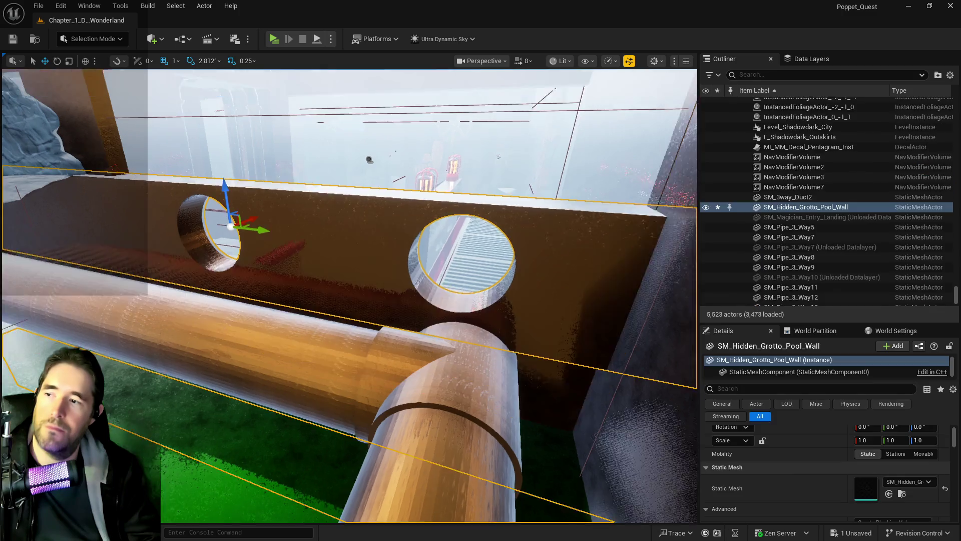
key(f)
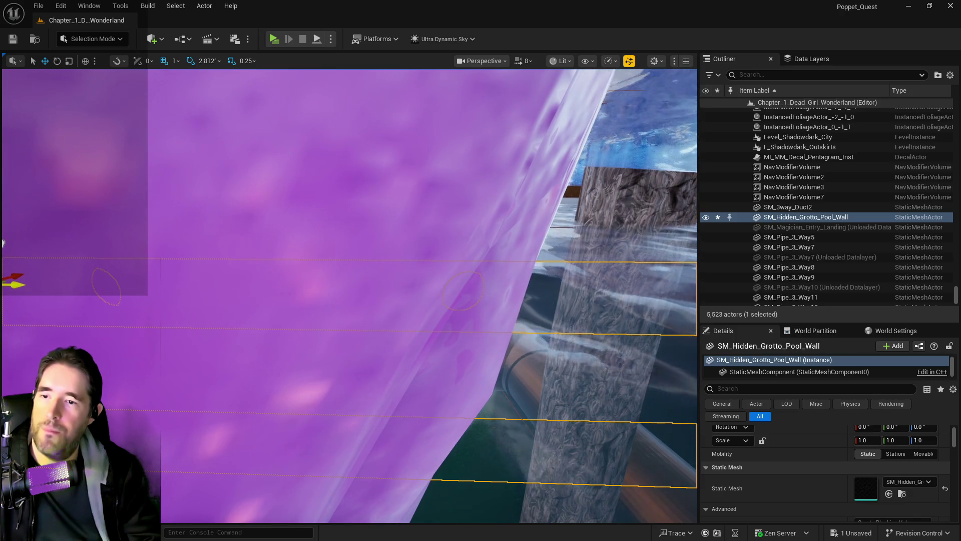
scroll(77, 243, down, 5)
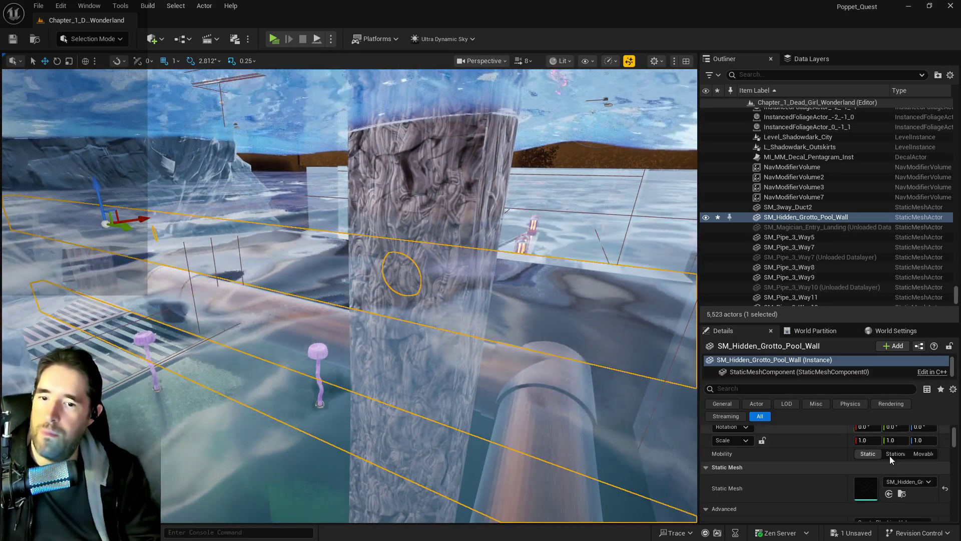
scroll(890, 455, up, 2)
Shift the wall along Y and lower it in Z to about -33894, 10708, 6240 near the pipes.
drag(896, 445, 846, 444)
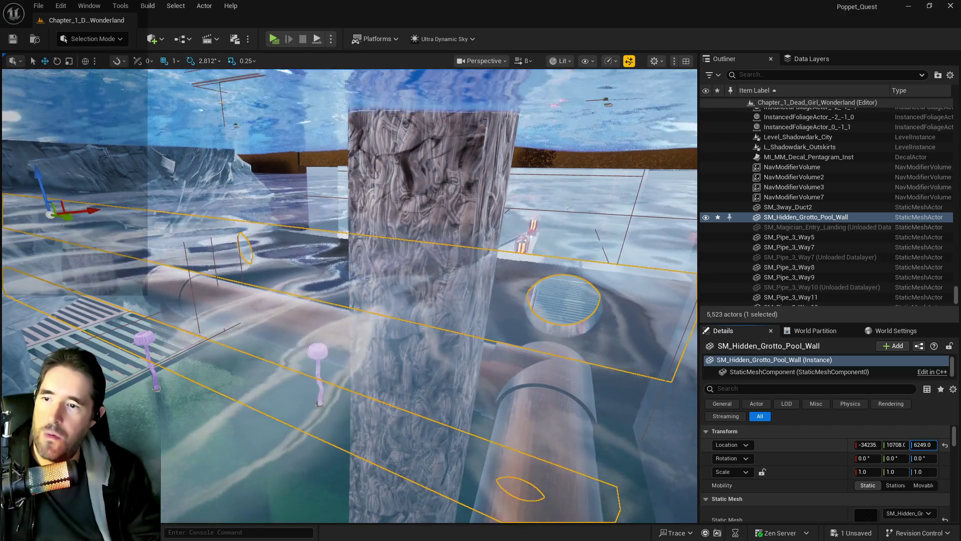
mouse_move(923, 444)
mouse_down()
mouse_move(884, 444)
mouse_move(892, 444)
mouse_up()
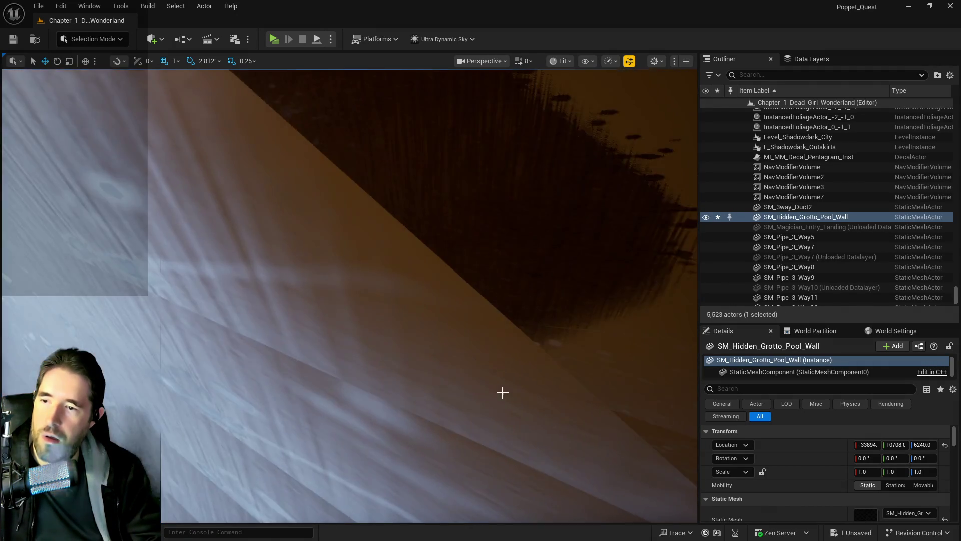
key(f)
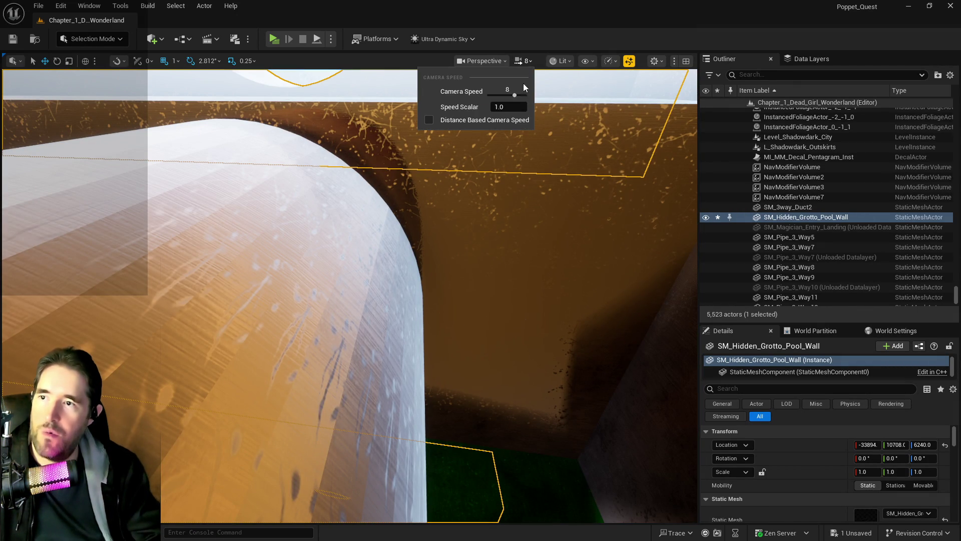
key(w)
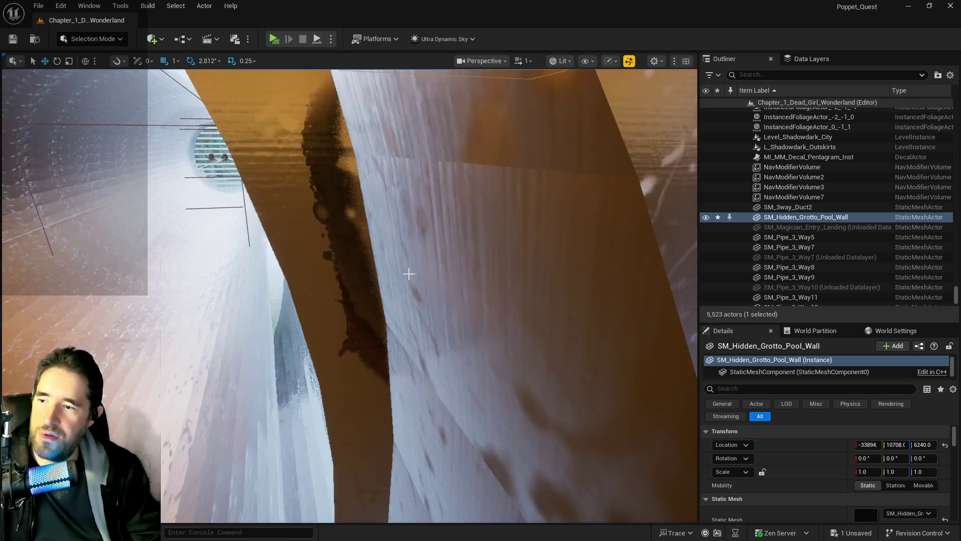
click(500, 301)
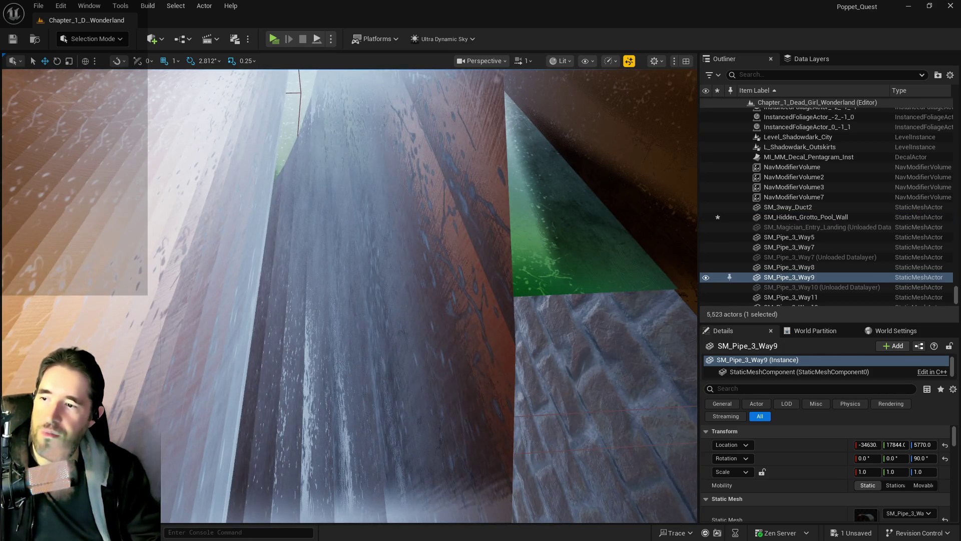
Delete the leftover Cylinder Brush16 and Cylinder Brush20.
click(360, 301)
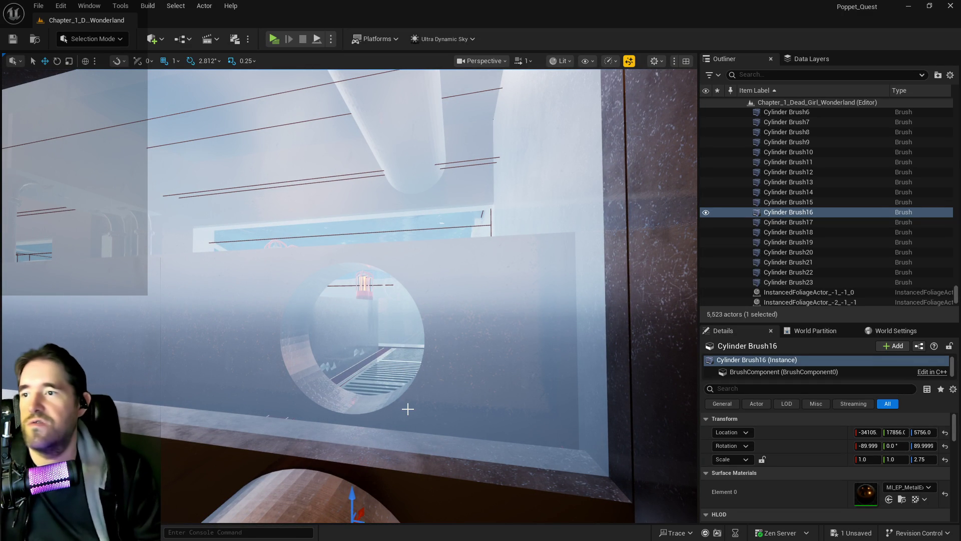
key(Delete)
mouse_move(394, 418)
mouse_down()
mouse_move(325, 267)
mouse_move(299, 306)
mouse_move(214, 122)
mouse_move(251, 211)
mouse_move(281, 240)
mouse_move(385, 413)
mouse_up()
click(360, 420)
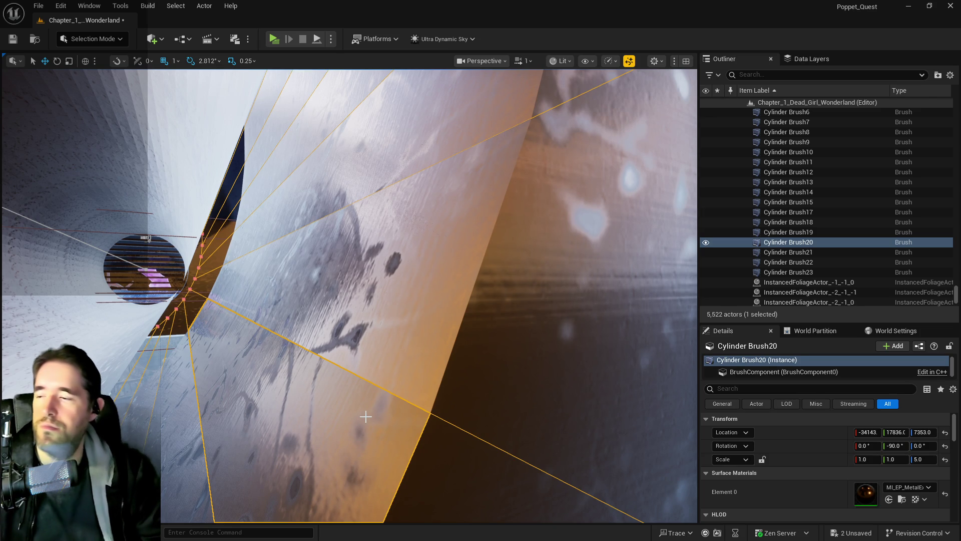
key(Delete)
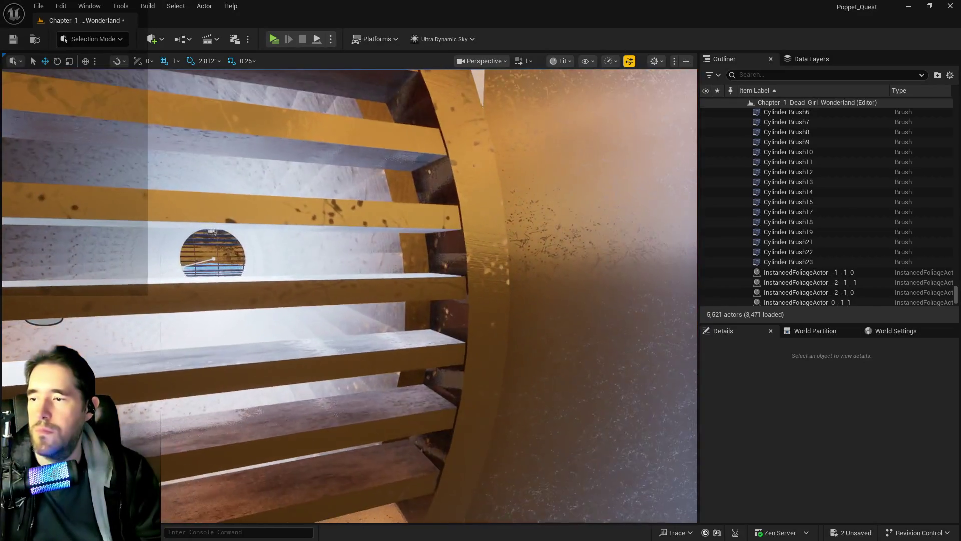
Delete Cylinder Brush6, 18 and 22, then select Box Brush10.
mouse_move(348, 397)
mouse_down()
mouse_move(340, 370)
mouse_move(348, 397)
mouse_up()
click(348, 396)
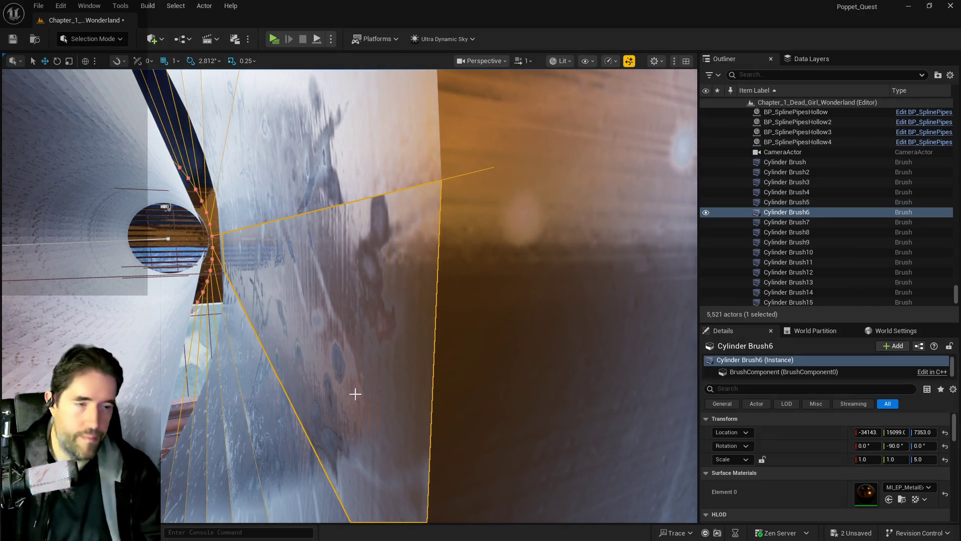
mouse_move(438, 395)
mouse_down()
mouse_move(435, 385)
mouse_move(438, 395)
mouse_move(453, 390)
mouse_move(414, 363)
mouse_move(411, 464)
mouse_up()
key(Delete)
click(329, 439)
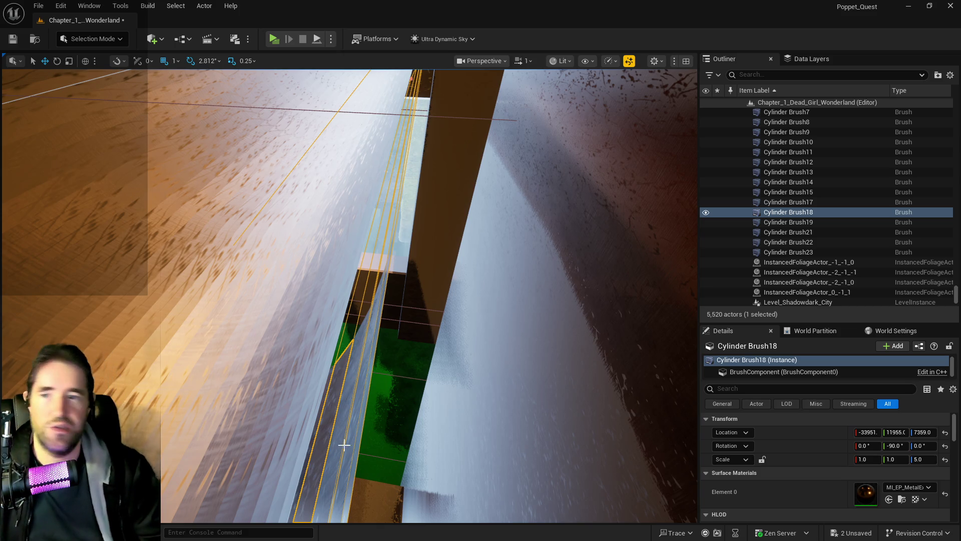
key(Delete)
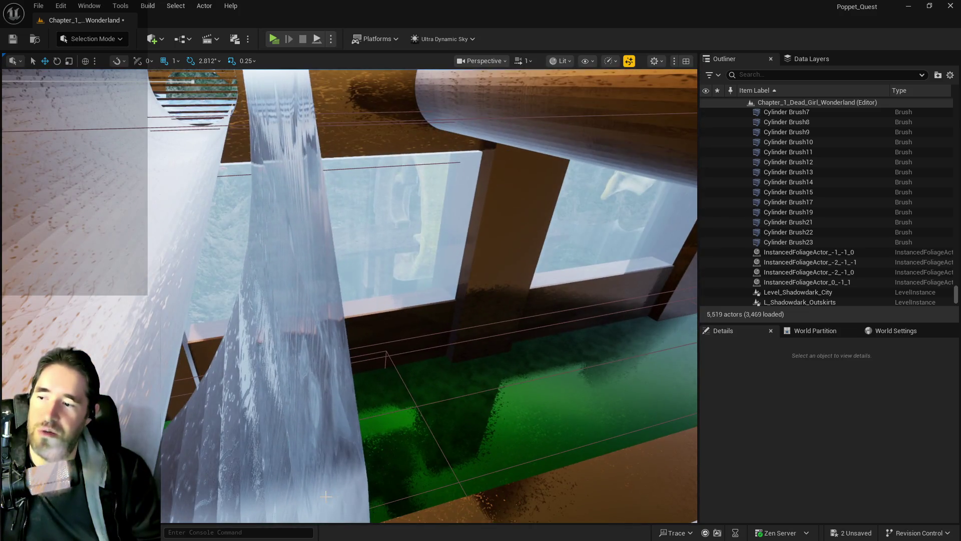
click(326, 496)
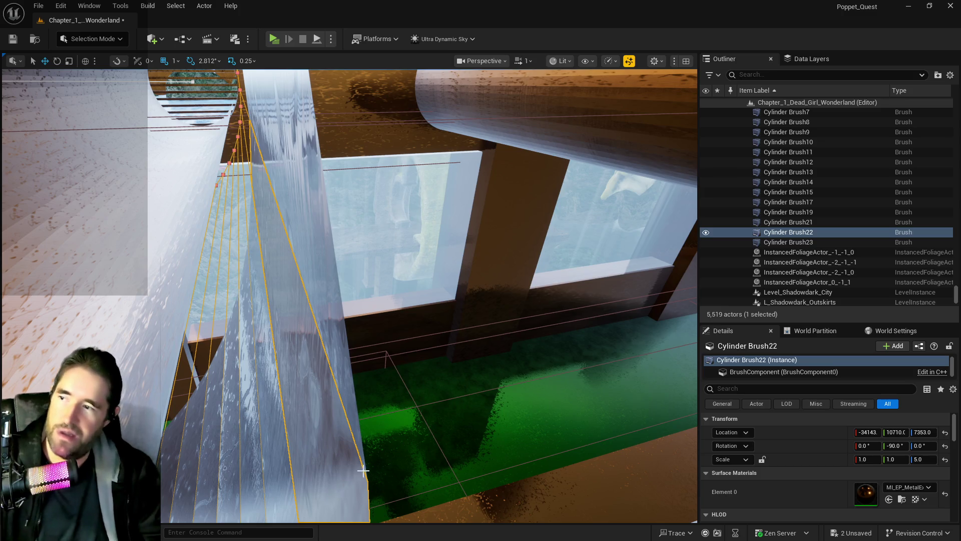
key(Delete)
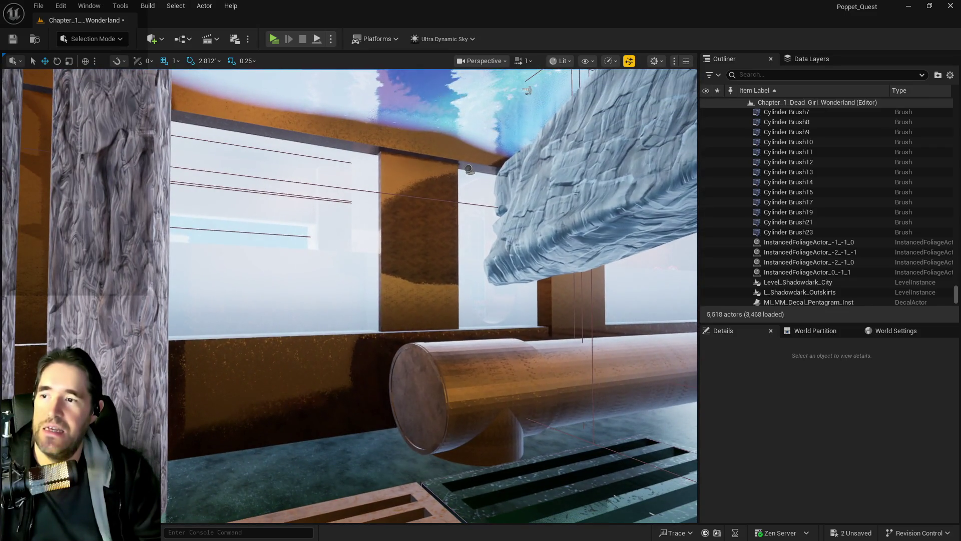
click(302, 423)
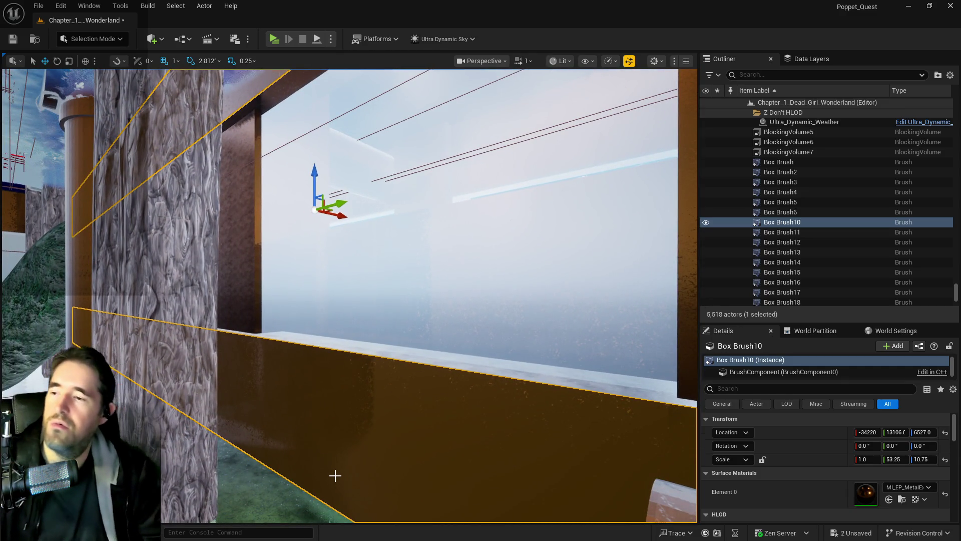
Delete Box Brush10, undoing and re-deleting it, then select SM_Hidden_Grotto_Pool_Wall.
key(Delete)
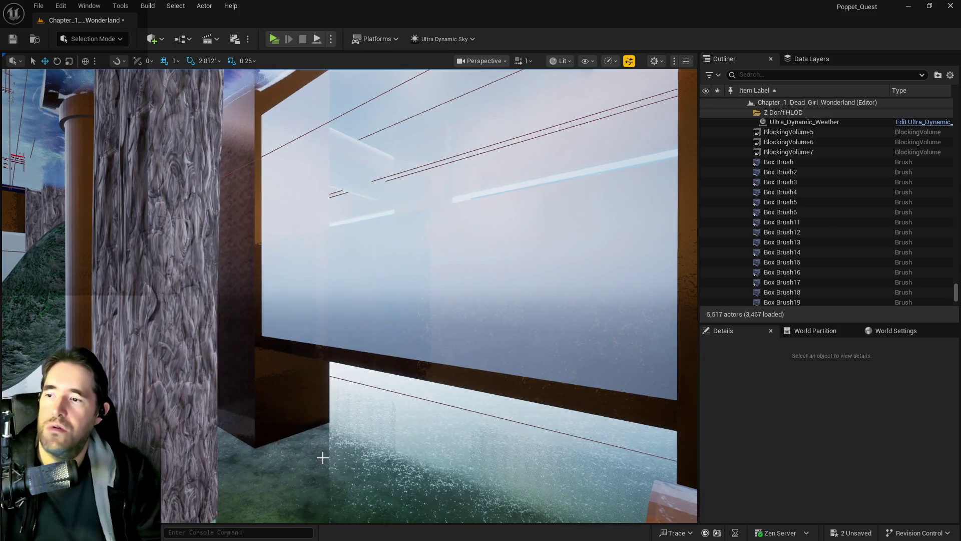
click(61, 6)
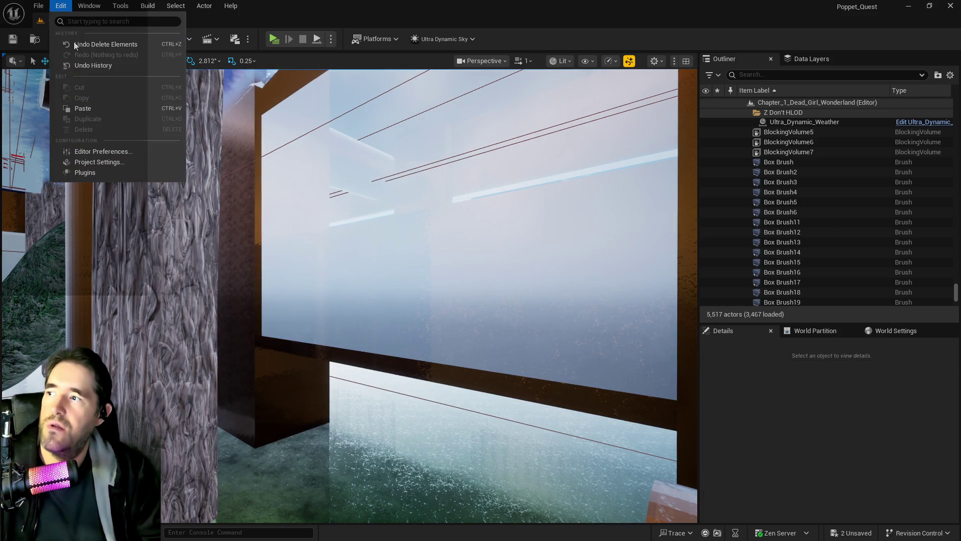
click(74, 44)
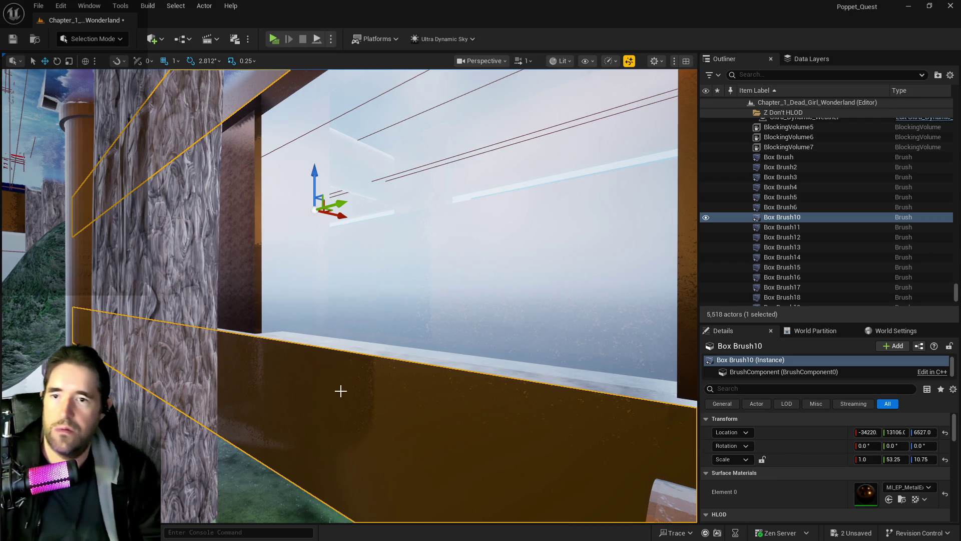
key(Delete)
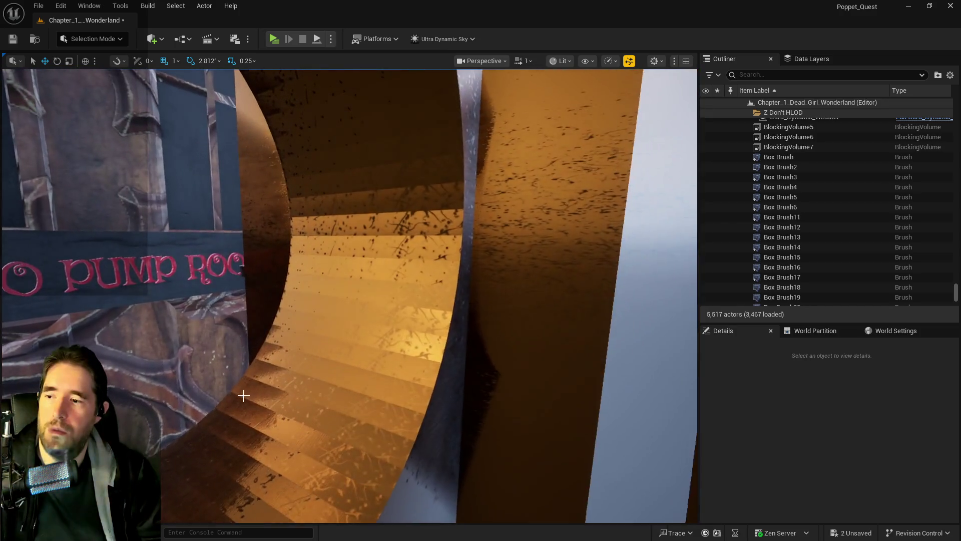
click(287, 413)
Paste the copied brush location onto the pool wall's Location field.
key(f)
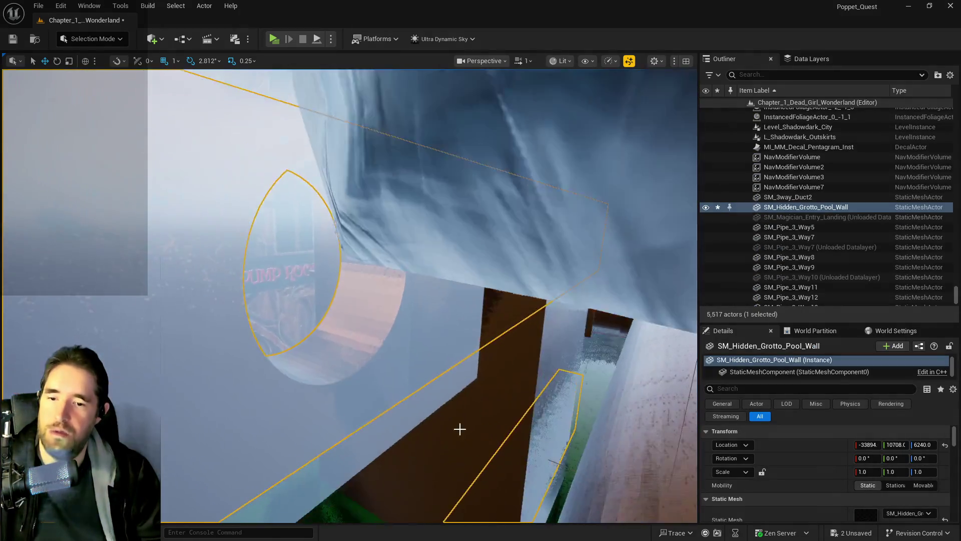
right_click(797, 444)
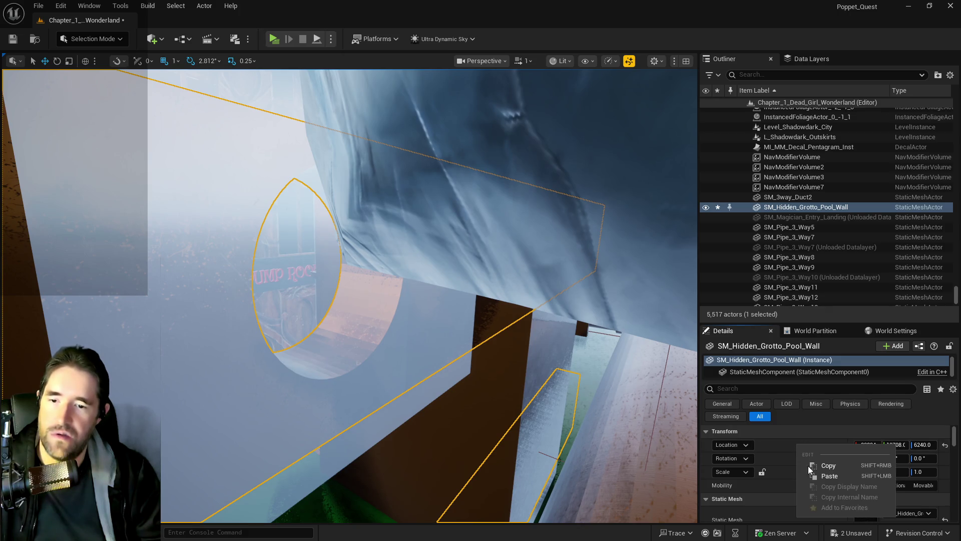
click(817, 478)
key(f)
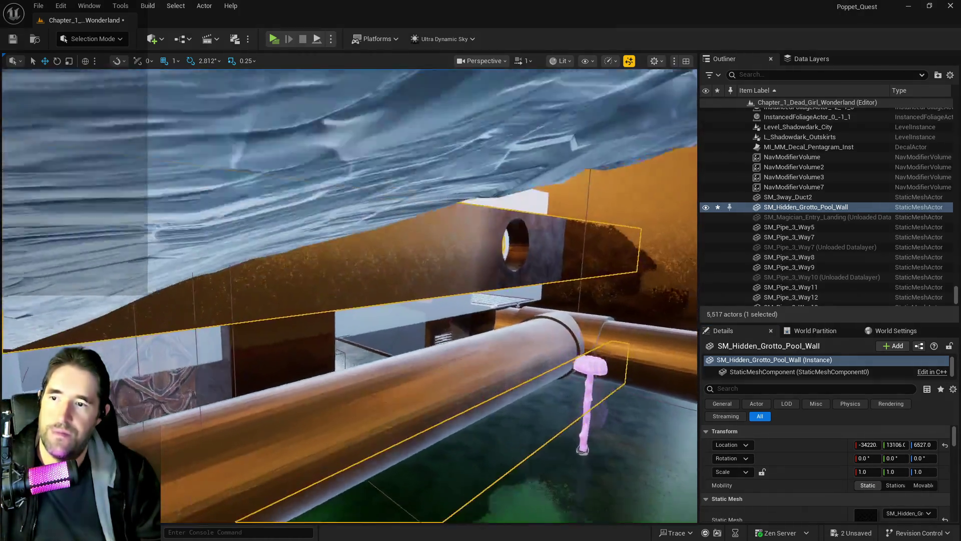
key(s)
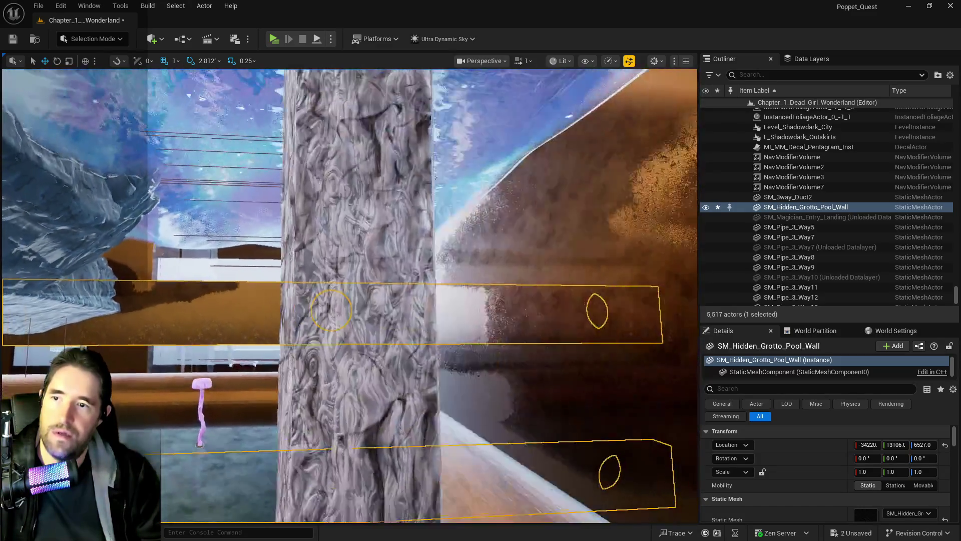
key(d)
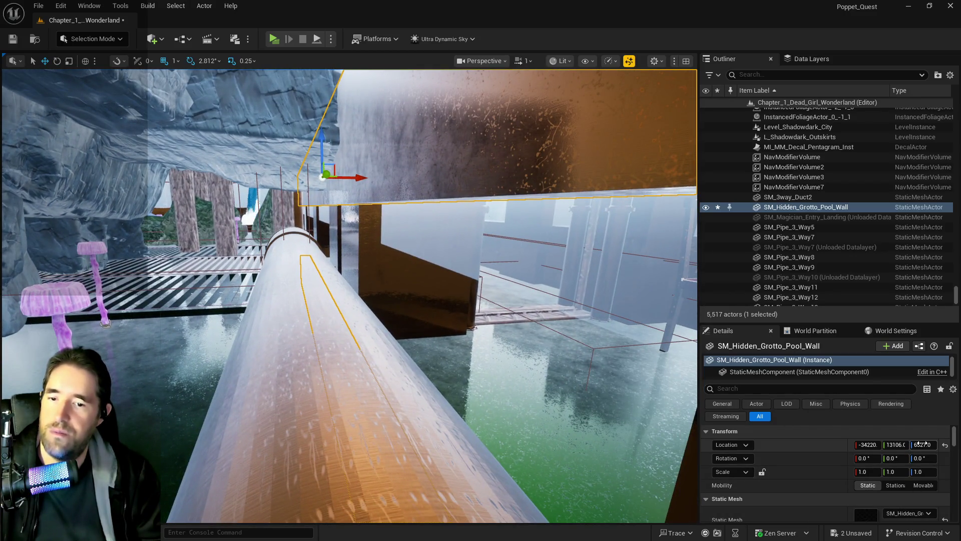
Raise the wall to about Z 7357 and shift Y to about 10700 so its opening meets the pipe.
drag(921, 444, 935, 445)
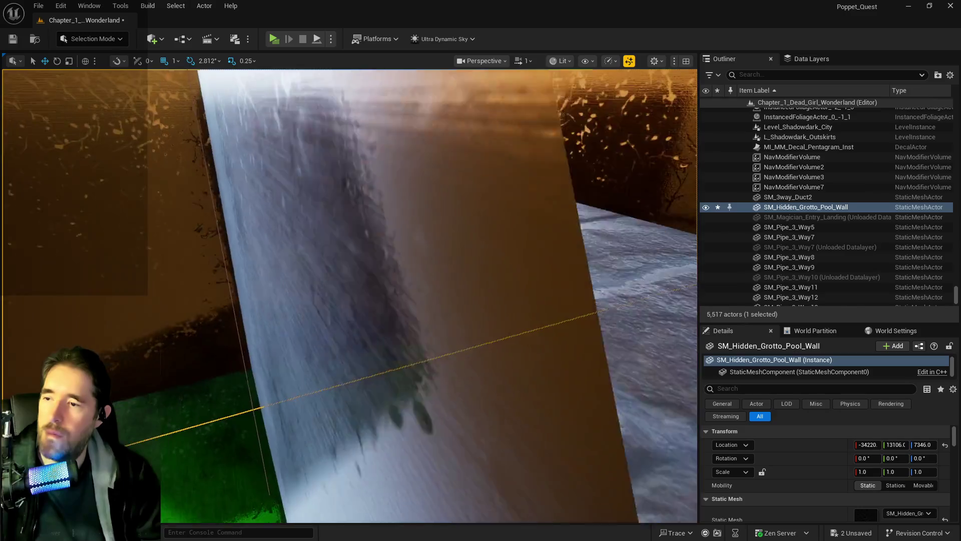
key(f)
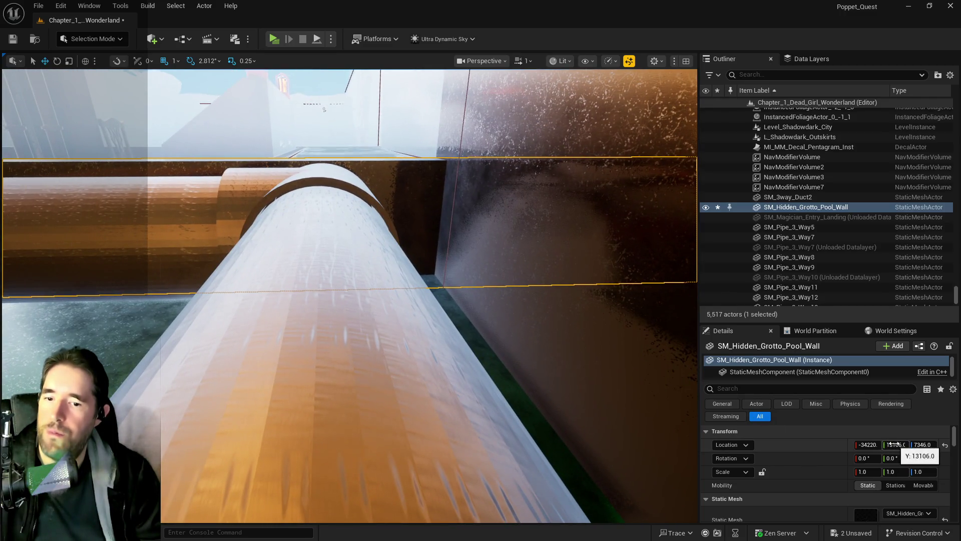
drag(896, 445, 864, 445)
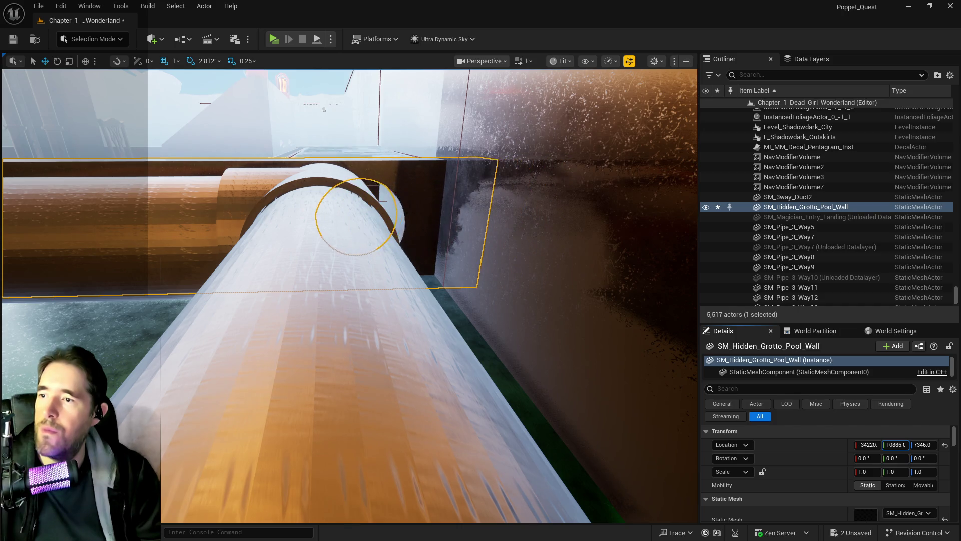
drag(621, 392, 620, 348)
drag(896, 444, 916, 444)
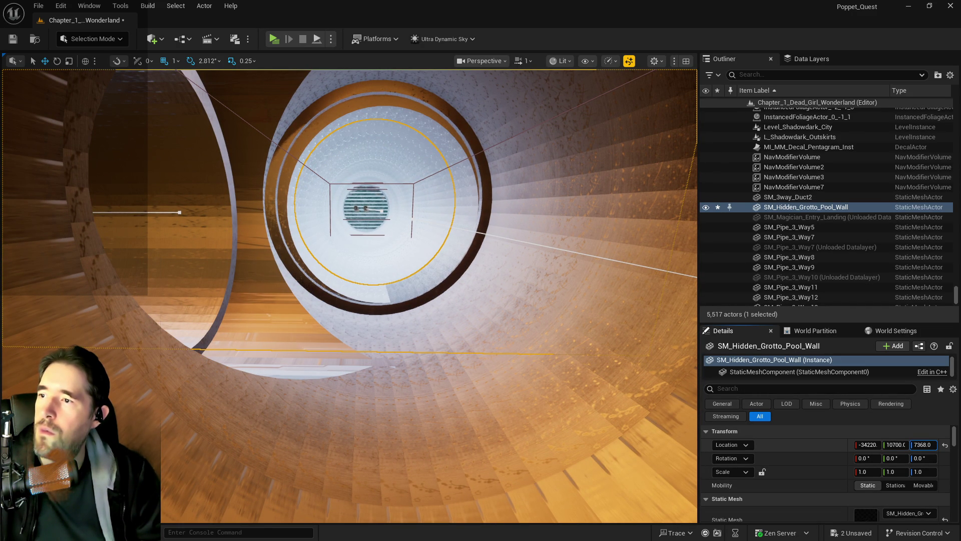
Nudge the wall back along Y and fly into the pipe to check alignment.
drag(896, 444, 918, 444)
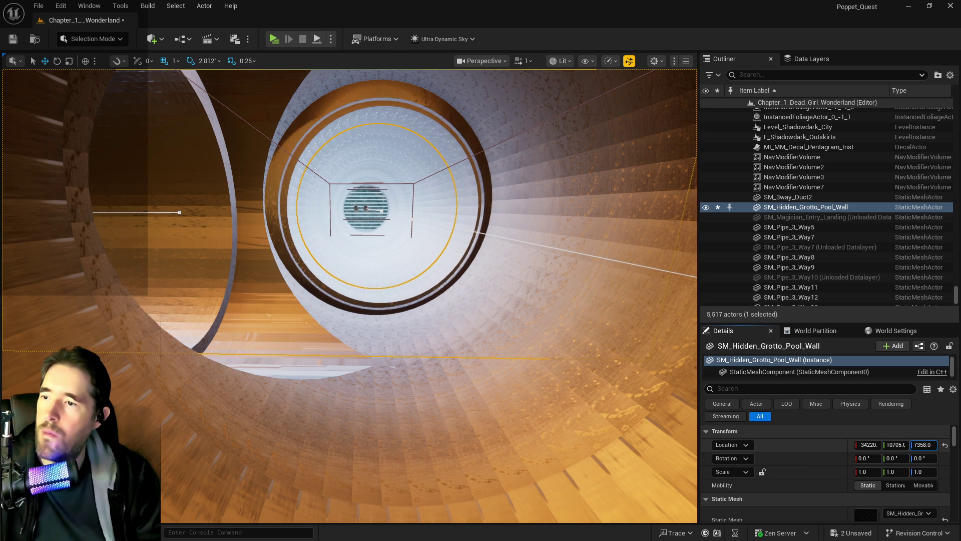
drag(350, 300, 350, 208)
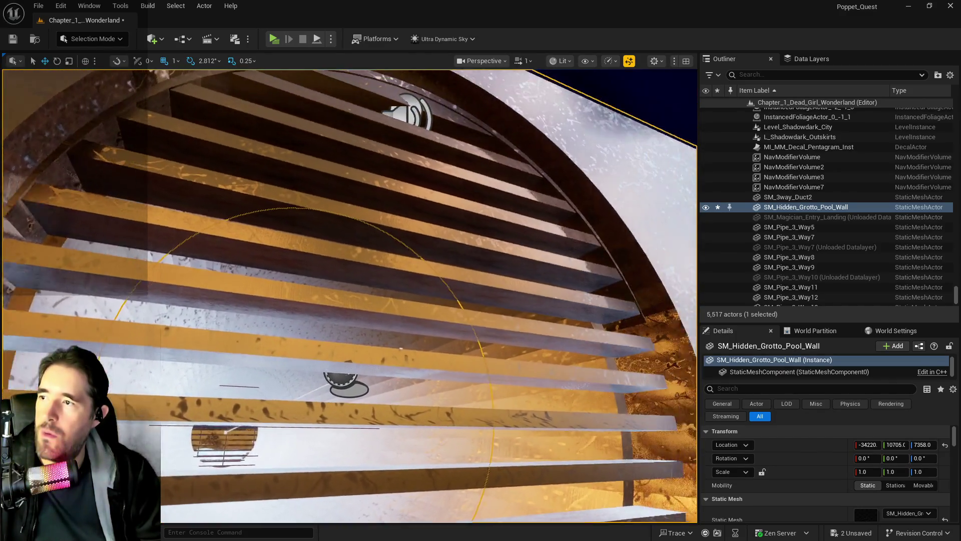
key(w)
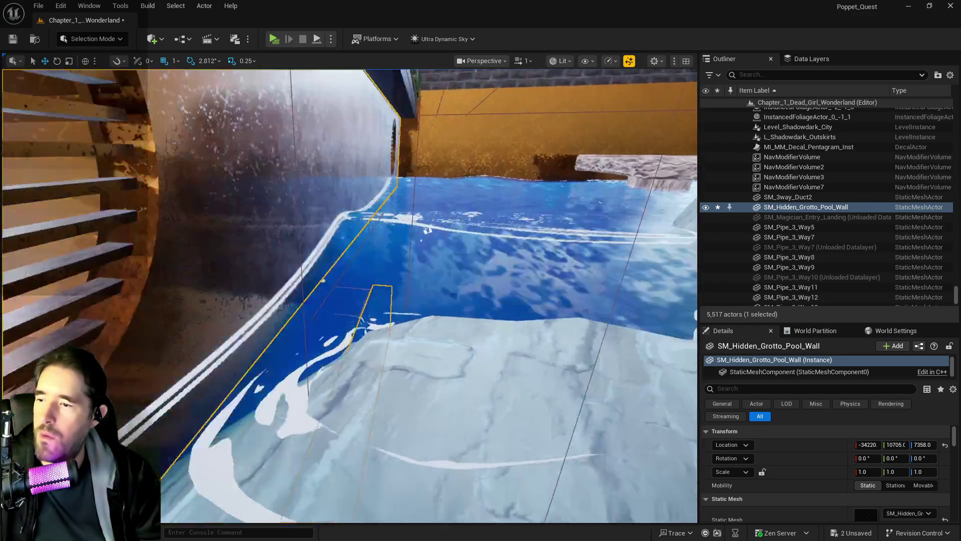
key(w)
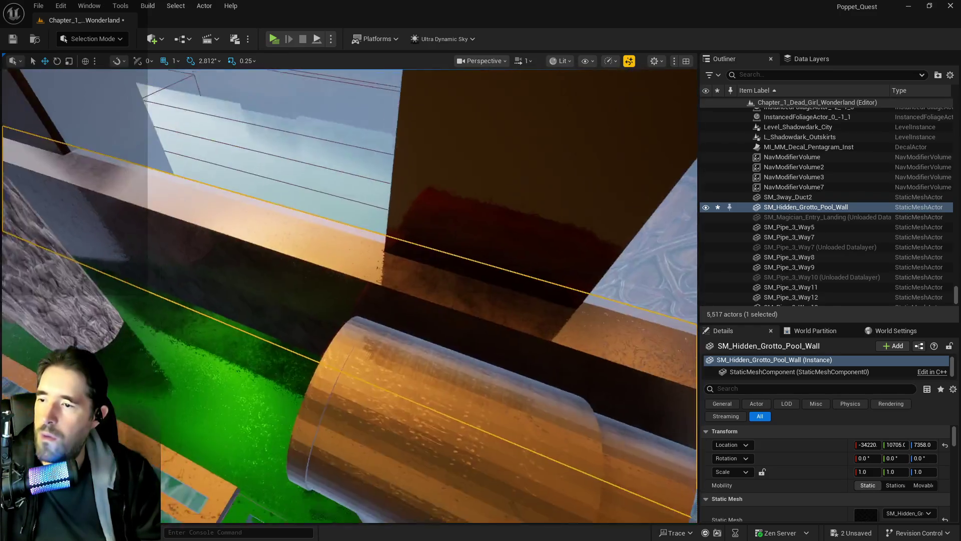
key(w)
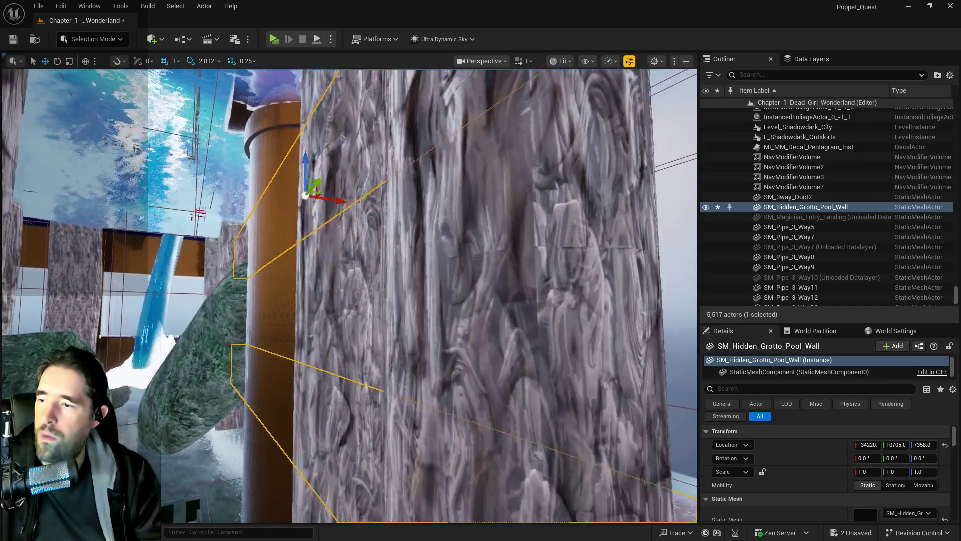
key(w)
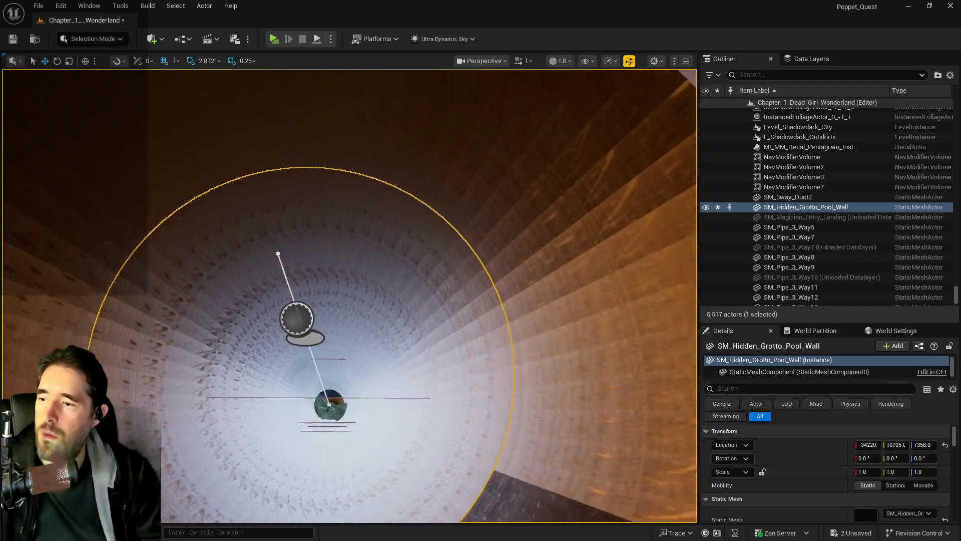
key(w)
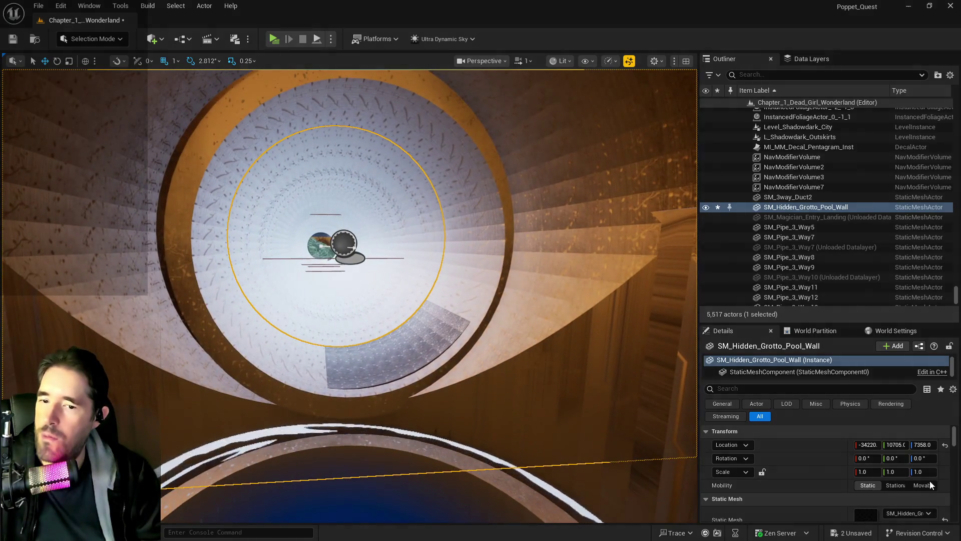
Lower the wall to Z 7355 and undo the extra Y change, keeping Y at 10705.
drag(922, 445, 912, 444)
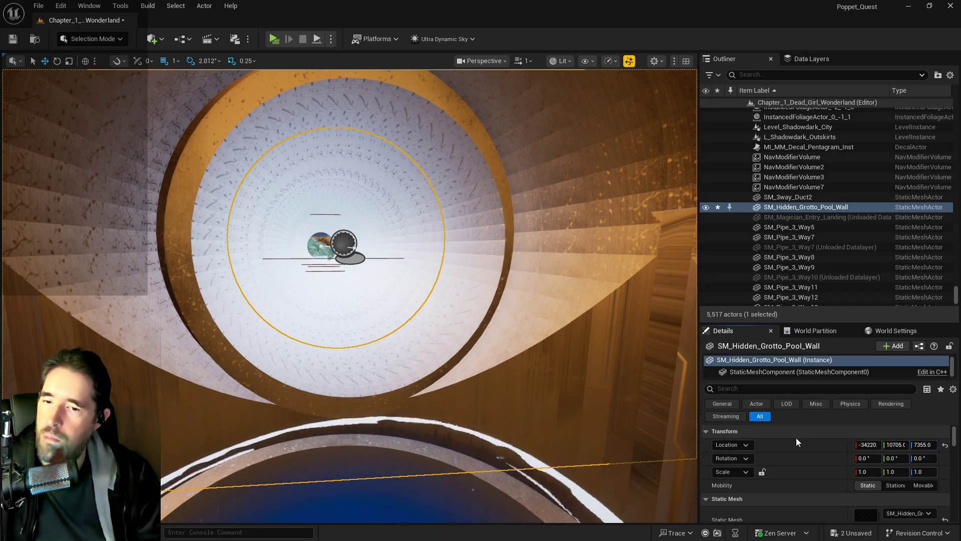
drag(891, 444, 899, 445)
click(891, 445)
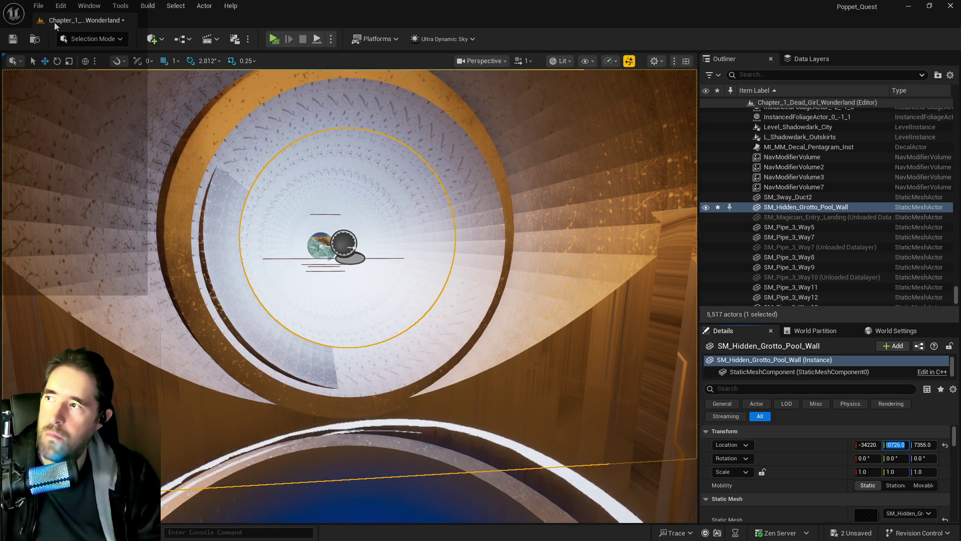
click(61, 5)
click(78, 43)
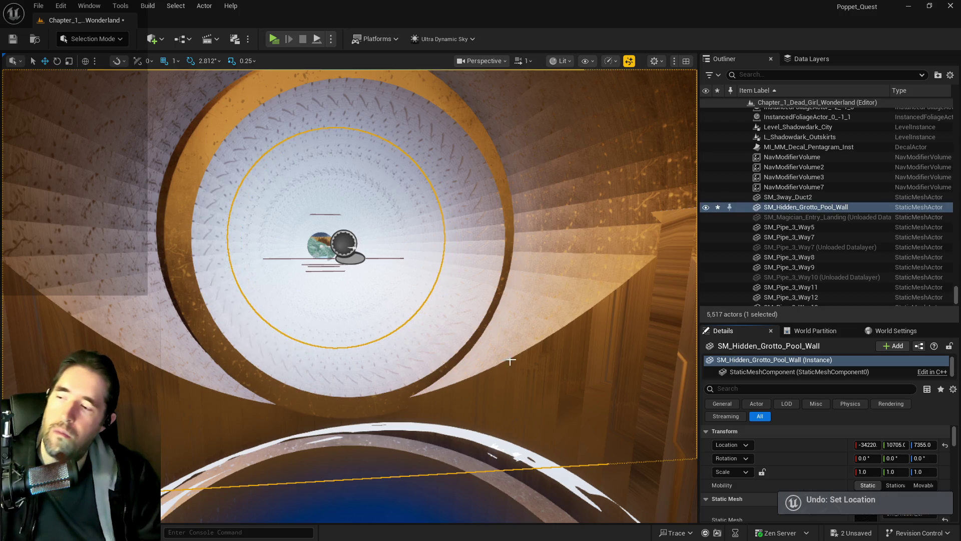
Save the level with Ctrl+S and view the pool wall from outside the pipe.
key(f)
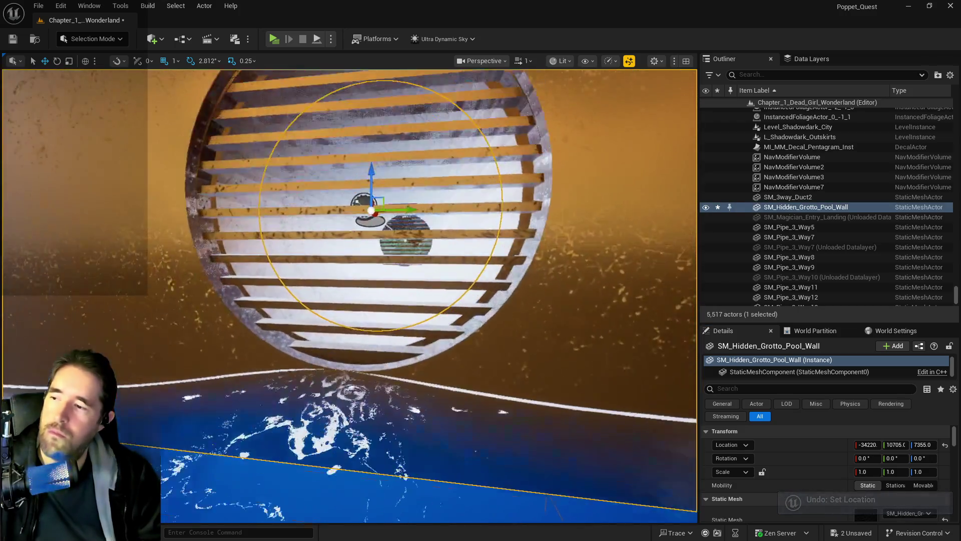
scroll(239, 265, down, 10)
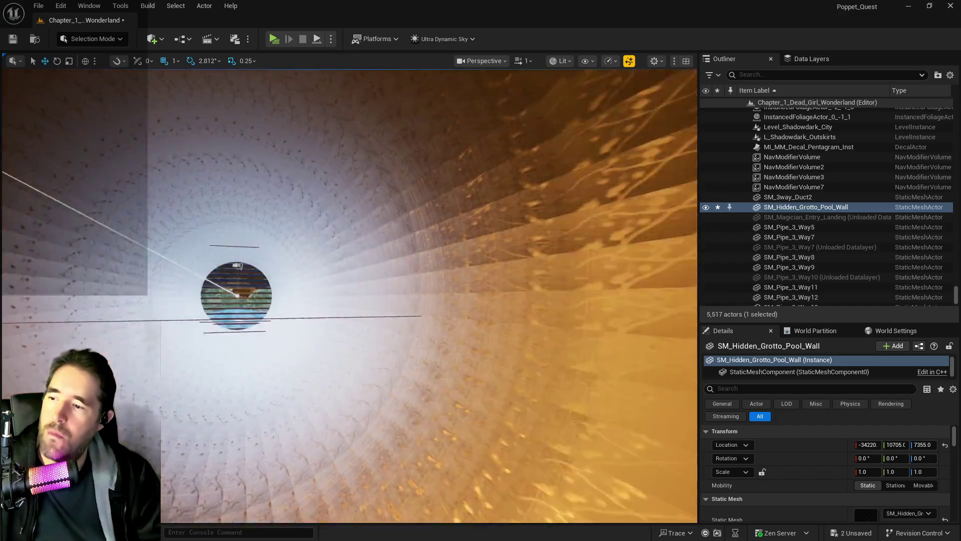
scroll(239, 265, down, 10)
mouse_move(238, 265)
mouse_down()
mouse_move(355, 269)
mouse_move(359, 235)
mouse_move(367, 277)
mouse_up()
key(ctrl+s)
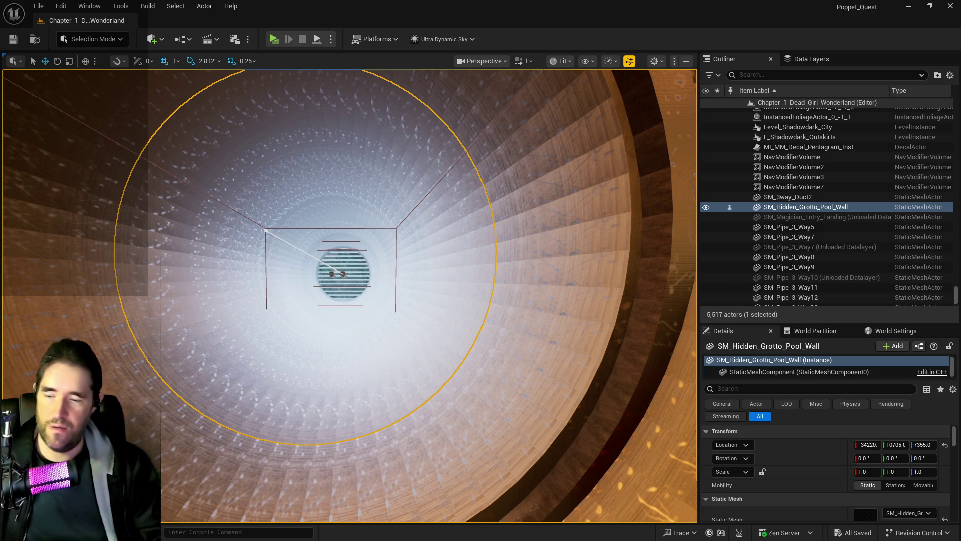
mouse_move(563, 247)
mouse_down()
mouse_move(445, 272)
mouse_move(400, 311)
mouse_move(381, 246)
mouse_up()
key(f)
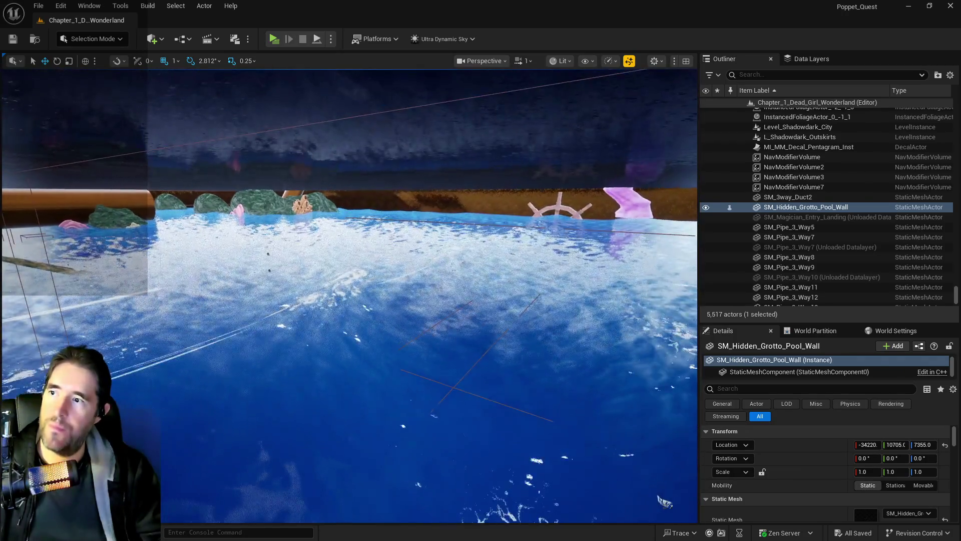
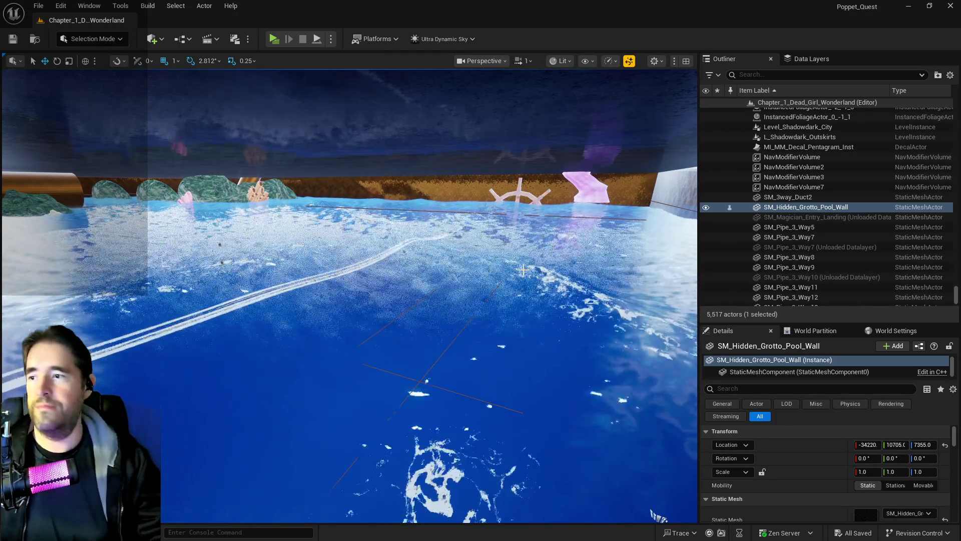
Frame Box Brush11 by the grotto pool wall, then delete the Cylinder Brush21 tube.
key(f)
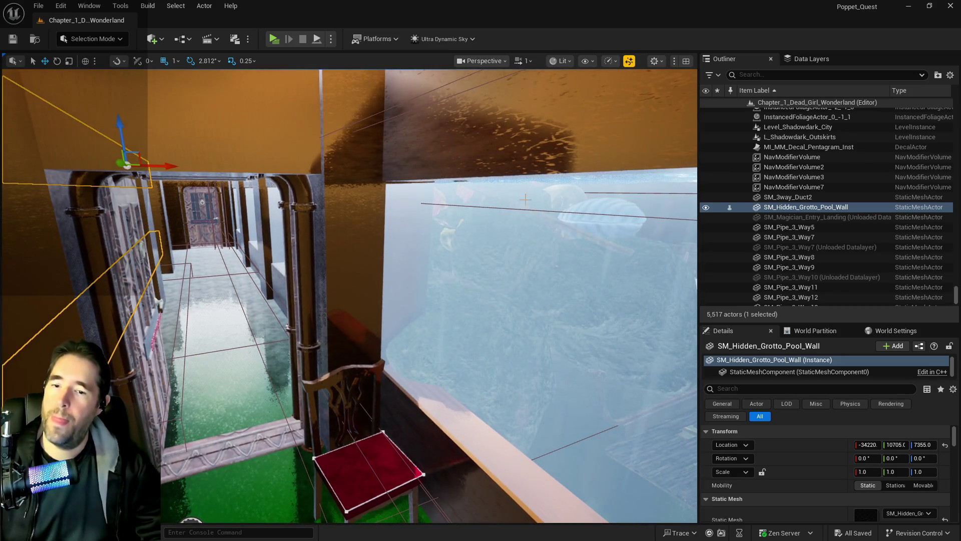
click(525, 199)
click(865, 431)
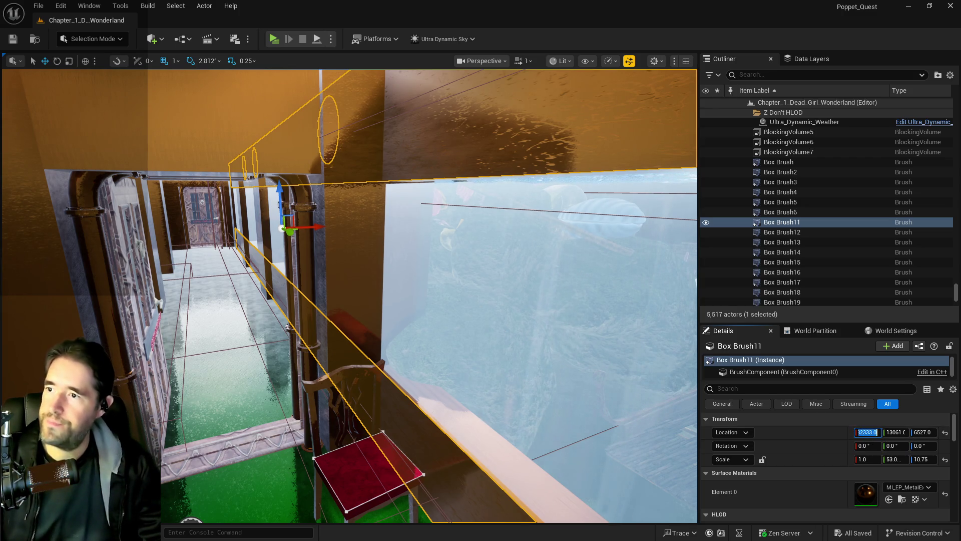
text(-32333.)
double_click(755, 224)
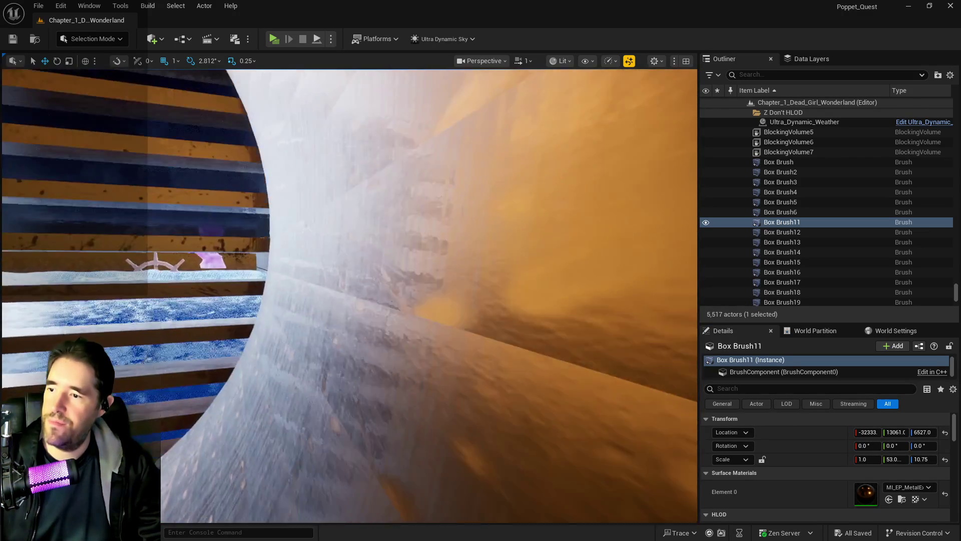
click(422, 194)
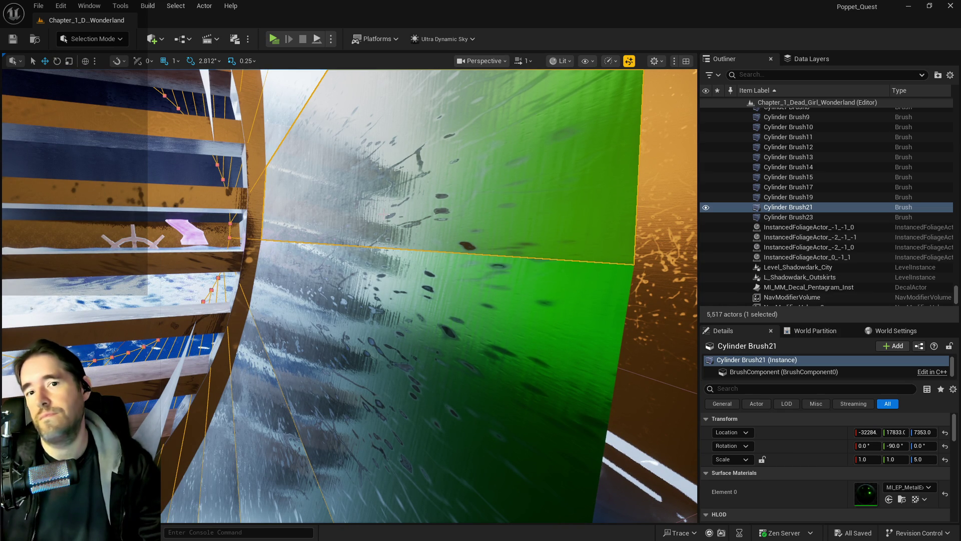
key(Delete)
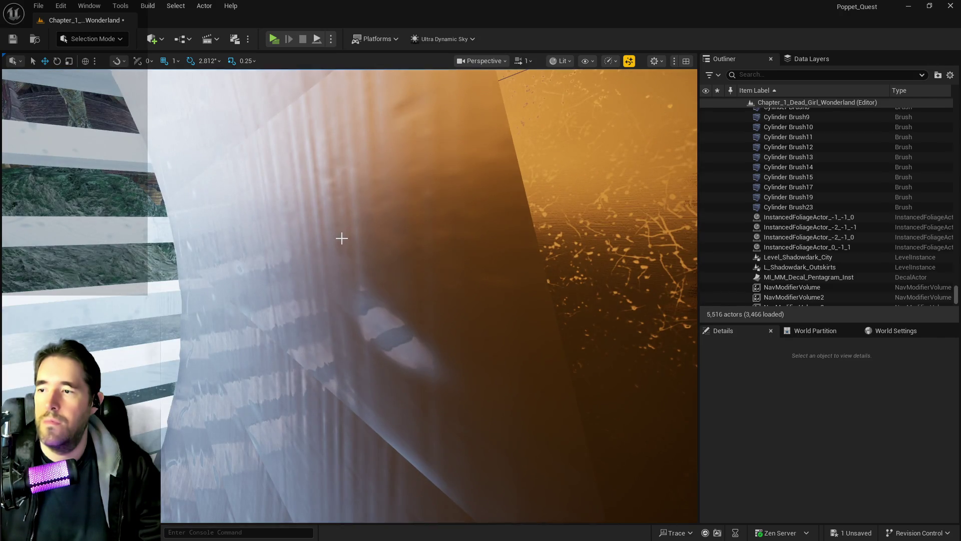
Delete the Cylinder Brush17 tube at the pool tunnel entrance.
click(341, 238)
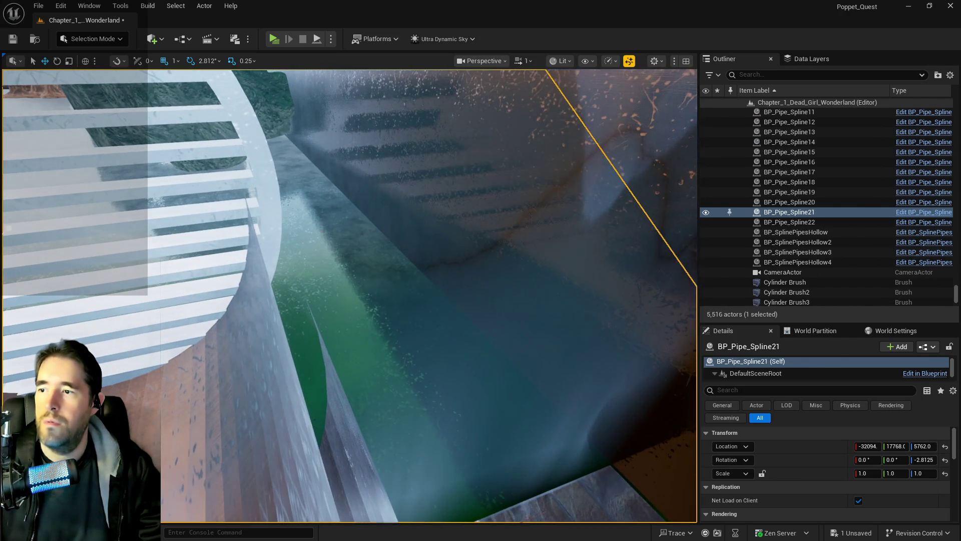
click(326, 229)
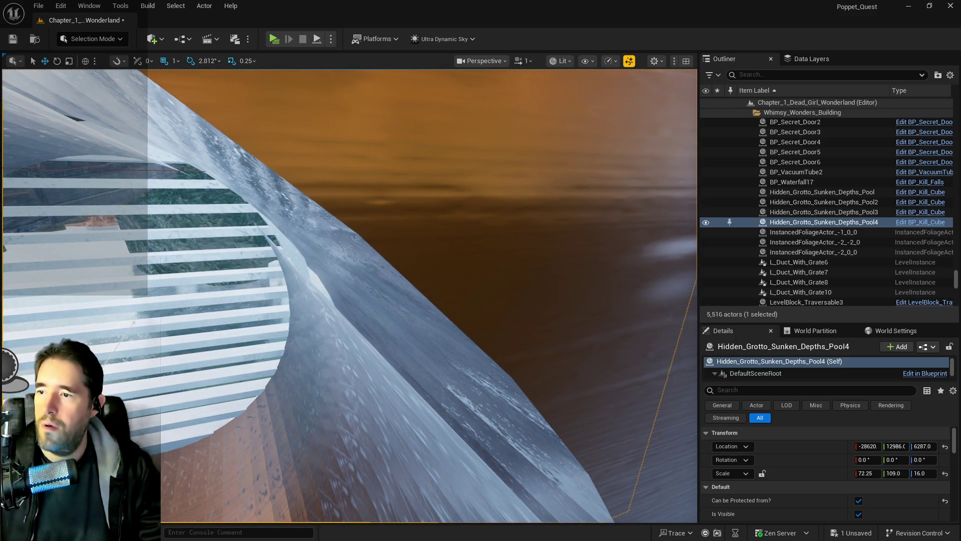
click(330, 237)
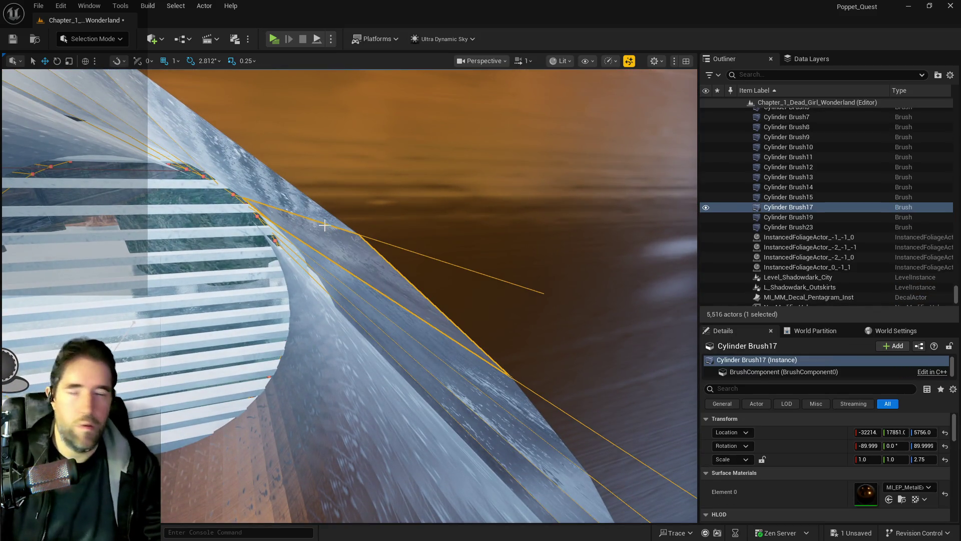
key(Delete)
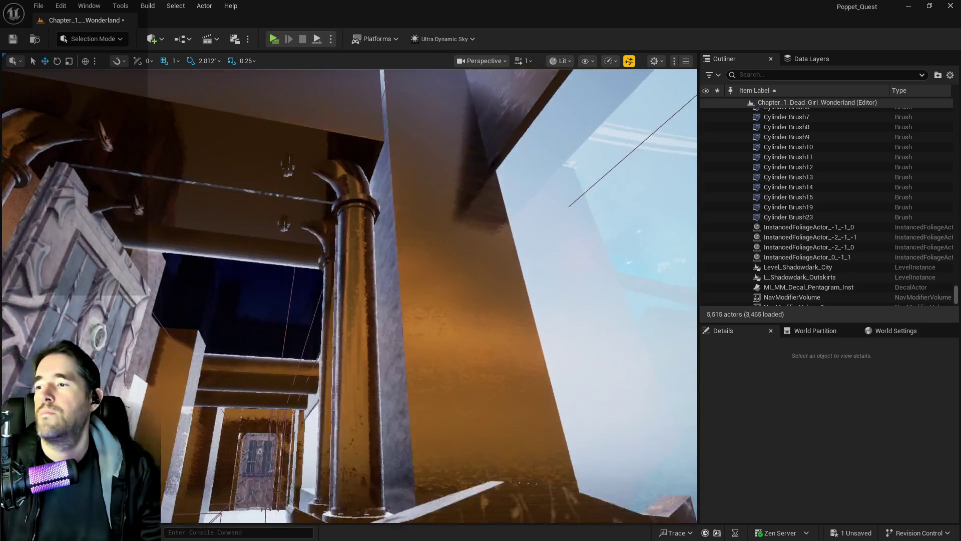
mouse_move(351, 296)
mouse_down()
mouse_move(360, 280)
mouse_move(370, 300)
mouse_move(361, 310)
mouse_move(346, 290)
mouse_move(356, 301)
mouse_move(329, 292)
mouse_up()
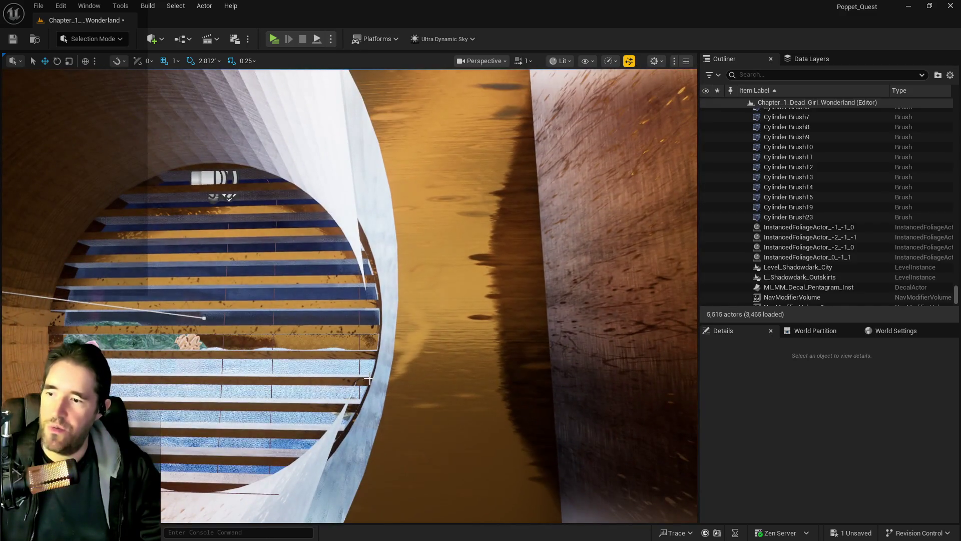
Delete the Cylinder Brush7 and Cylinder Brush19 tubes further along the tunnel.
click(373, 383)
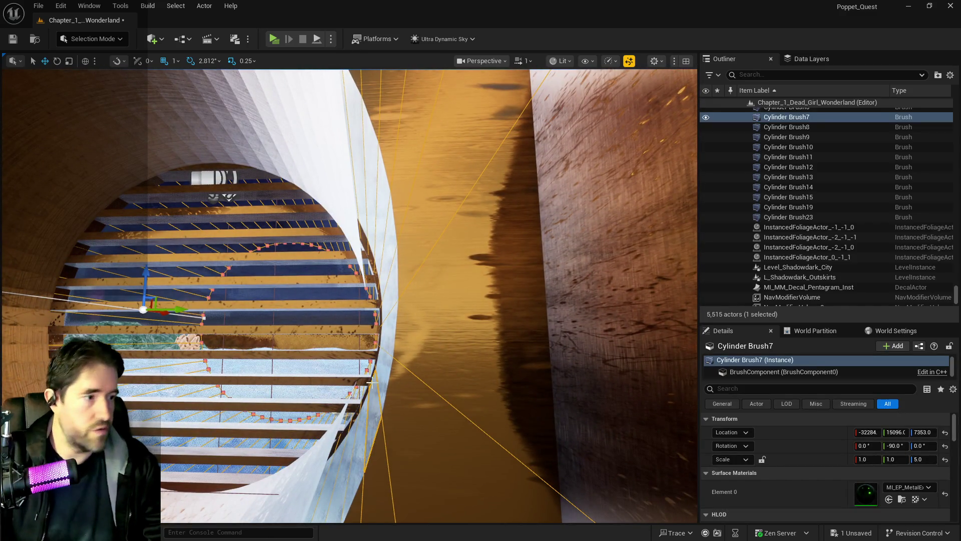
key(Delete)
mouse_move(381, 384)
mouse_down()
mouse_move(418, 375)
mouse_move(355, 394)
mouse_up()
click(328, 379)
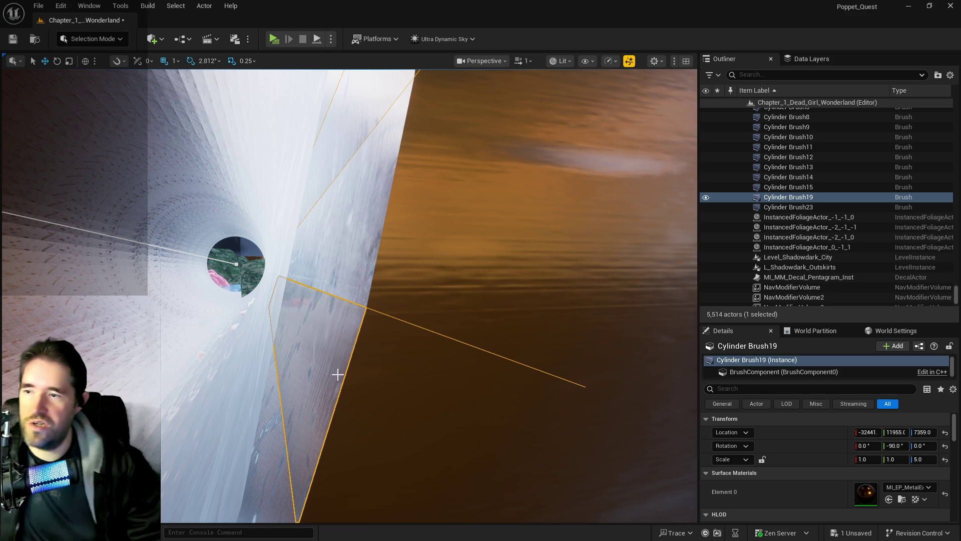
key(Delete)
mouse_move(350, 350)
mouse_down()
mouse_move(338, 331)
mouse_move(334, 350)
mouse_up()
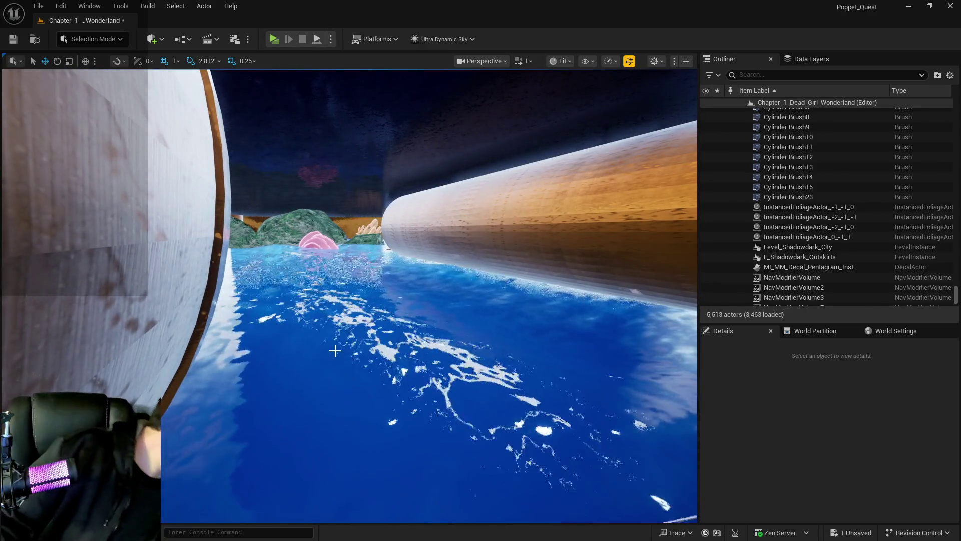
Delete the Cylinder Brush23 tube.
drag(335, 350, 310, 338)
click(269, 452)
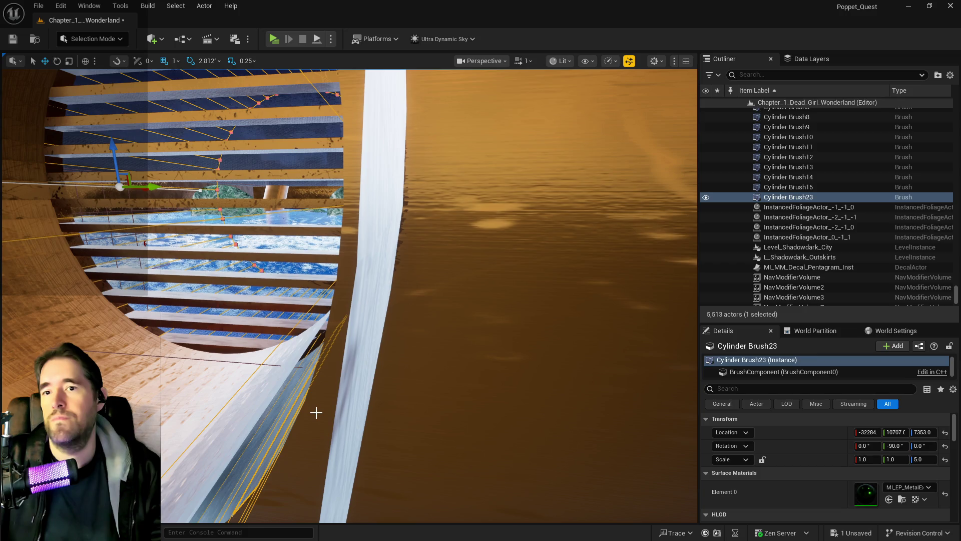
key(Delete)
Fly down the corridor and delete the Box Brush11 slab spanning it.
mouse_move(316, 412)
mouse_down()
mouse_move(316, 390)
mouse_move(336, 371)
mouse_up()
drag(140, 295, 141, 295)
click(135, 285)
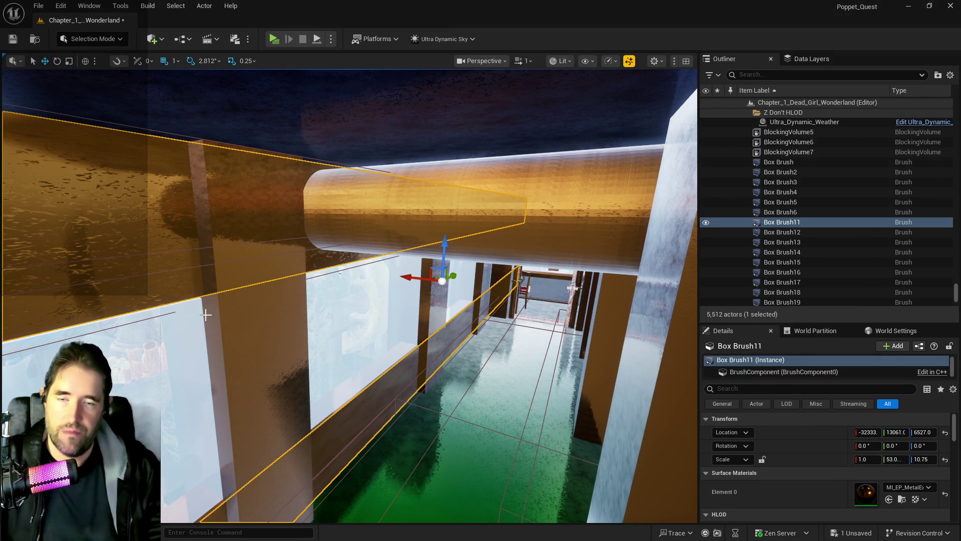
key(Delete)
drag(202, 317, 515, 295)
click(471, 214)
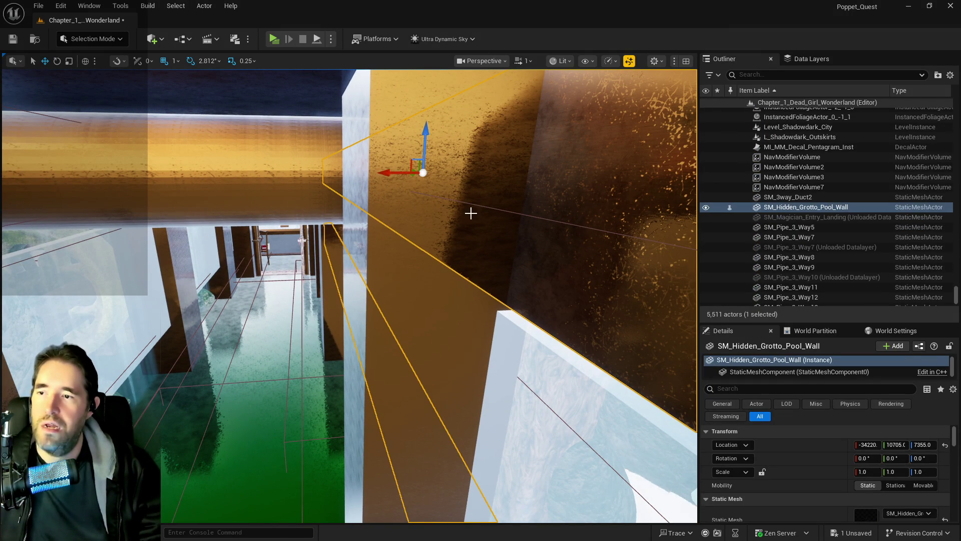
Duplicate the grotto pool wall and set the copy's Location X to -32333.
drag(385, 165, 46, 178)
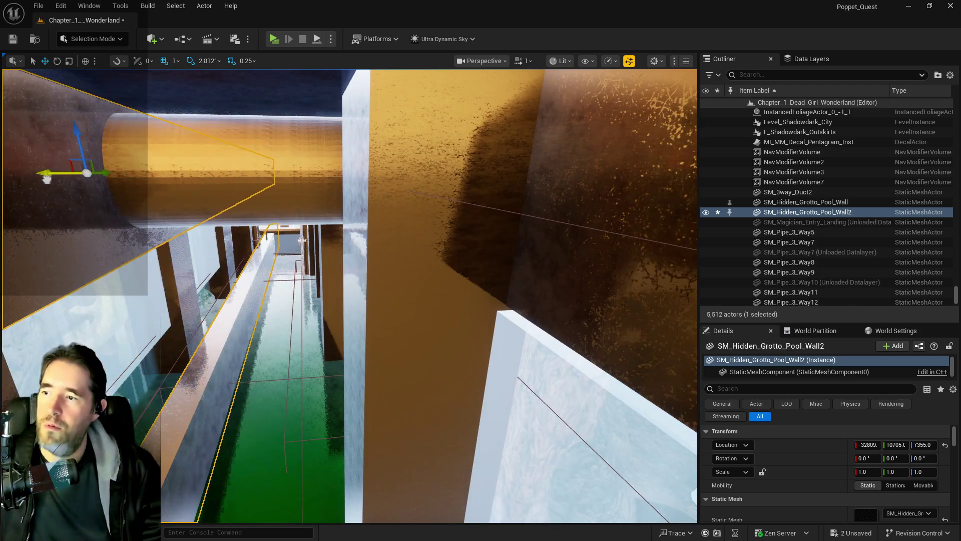
click(868, 445)
right_click(864, 447)
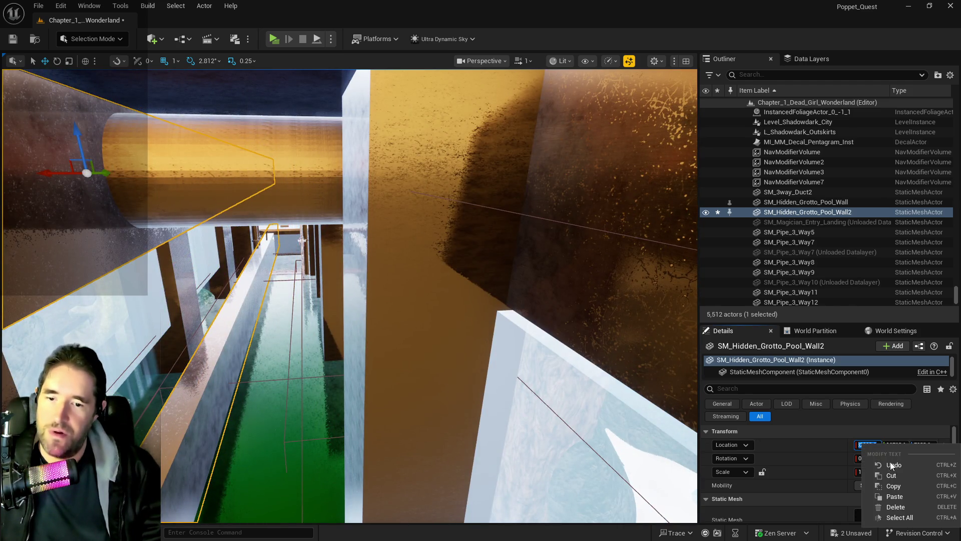
click(896, 496)
key(Return)
Save the level with Ctrl+S.
drag(400, 350, 392, 342)
key(ctrl+s)
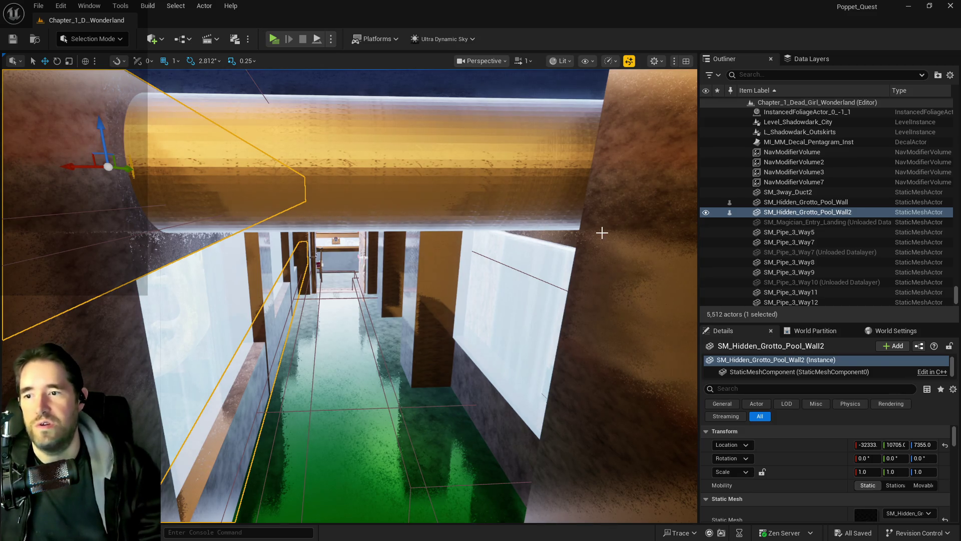
drag(392, 343, 361, 304)
key(f)
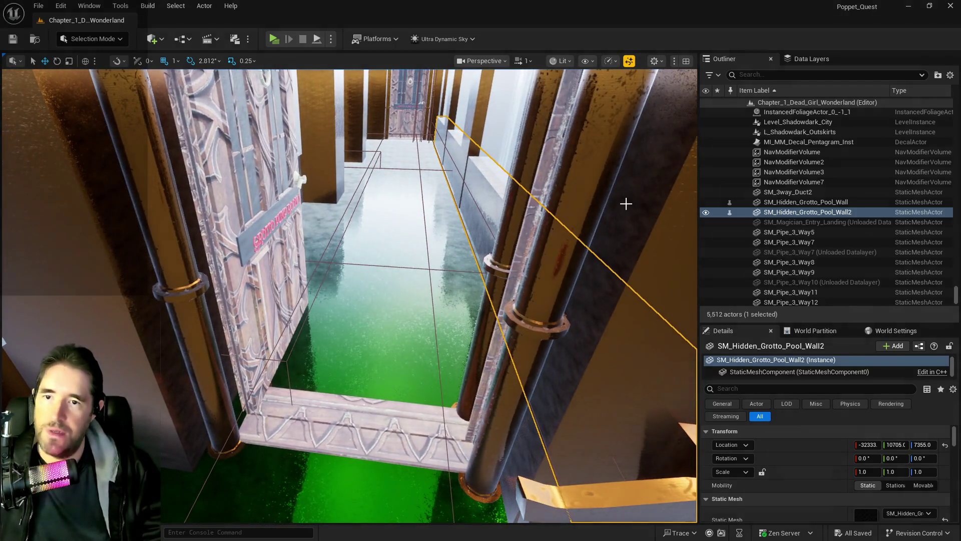
Filter the Outliner by 'brush' and double-click Cylinder Brush15 to frame it.
click(776, 75)
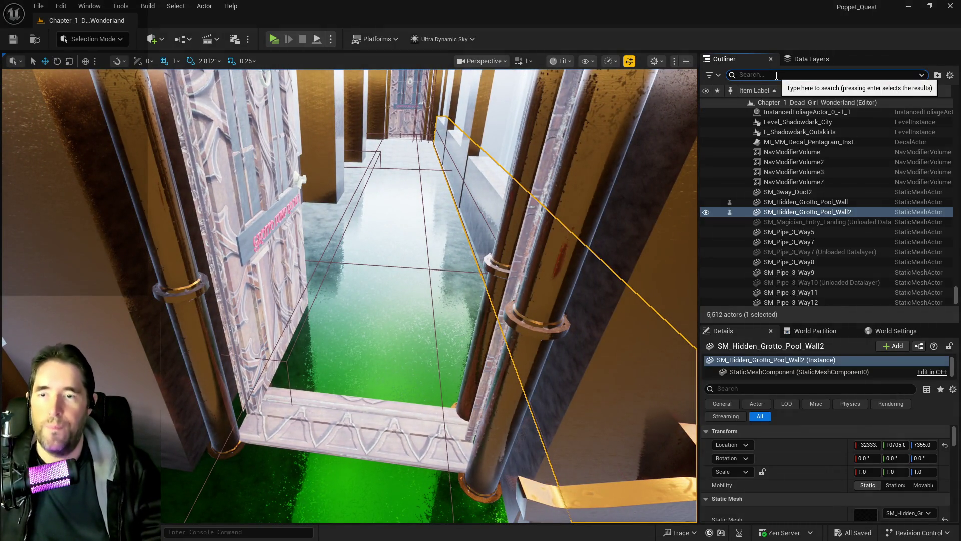
text(brush)
scroll(806, 206, up, 5)
scroll(807, 205, down, 5)
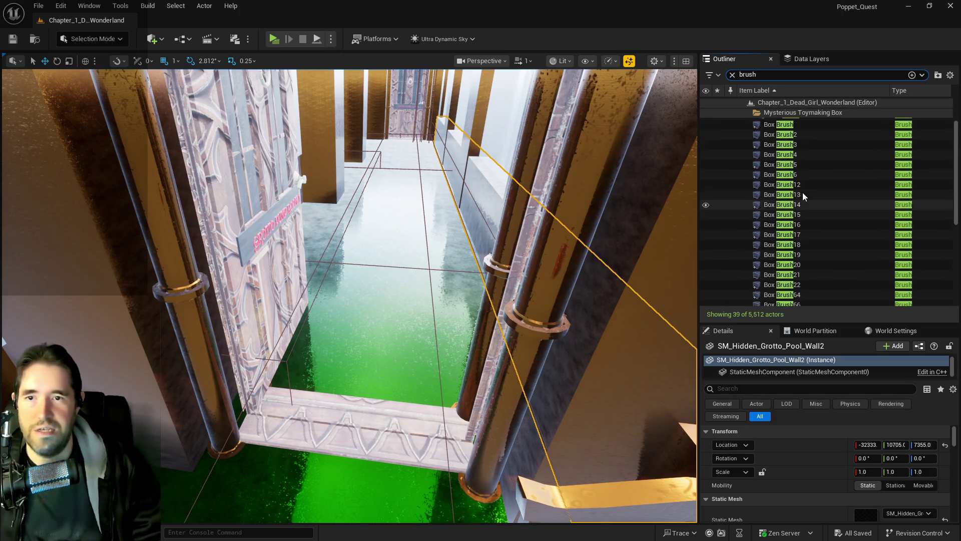
scroll(796, 198, down, 2)
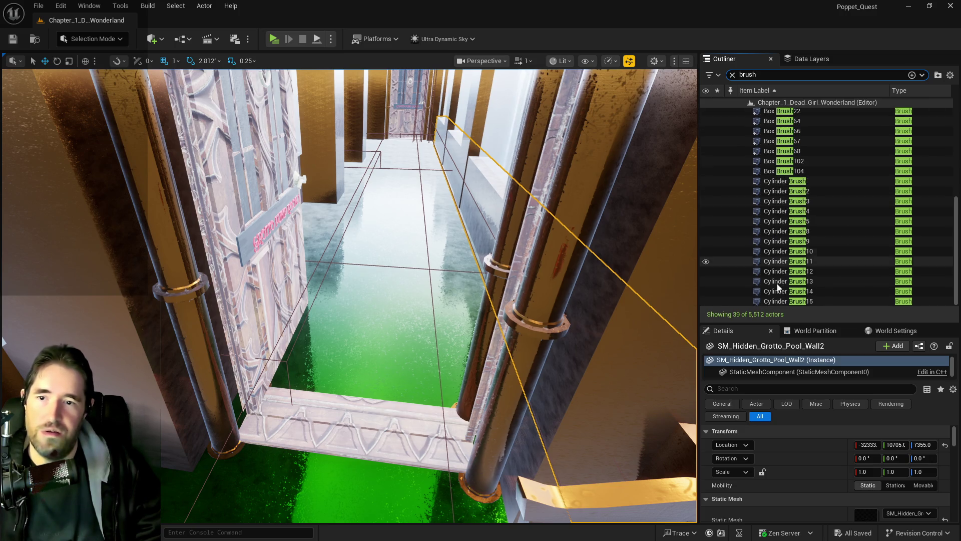
double_click(774, 301)
mouse_move(400, 300)
mouse_down()
mouse_move(451, 291)
mouse_move(380, 301)
mouse_move(425, 311)
mouse_move(335, 278)
mouse_up()
drag(469, 280, 463, 282)
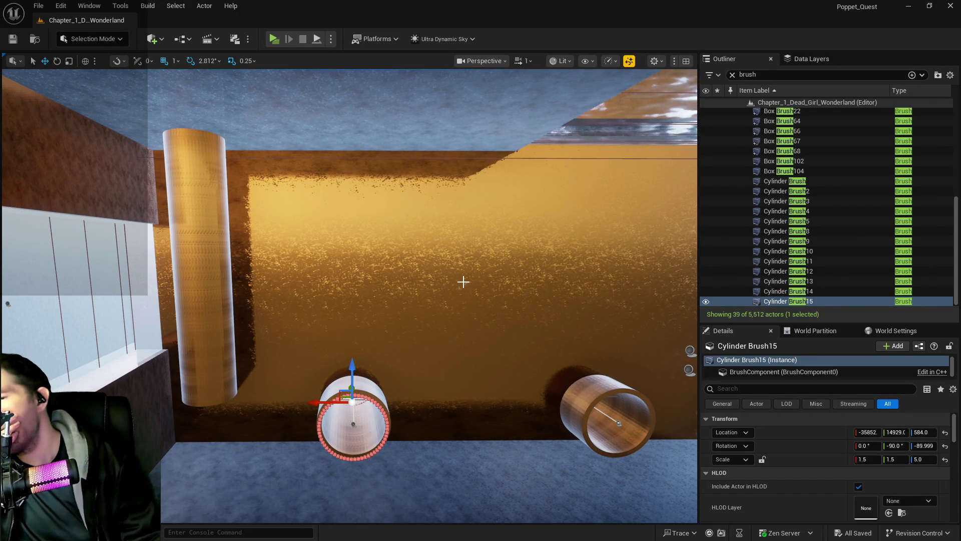
Select the middle pipe stub BP_Pipe_Spline50 together with Cylinder Brush14.
drag(463, 281, 481, 281)
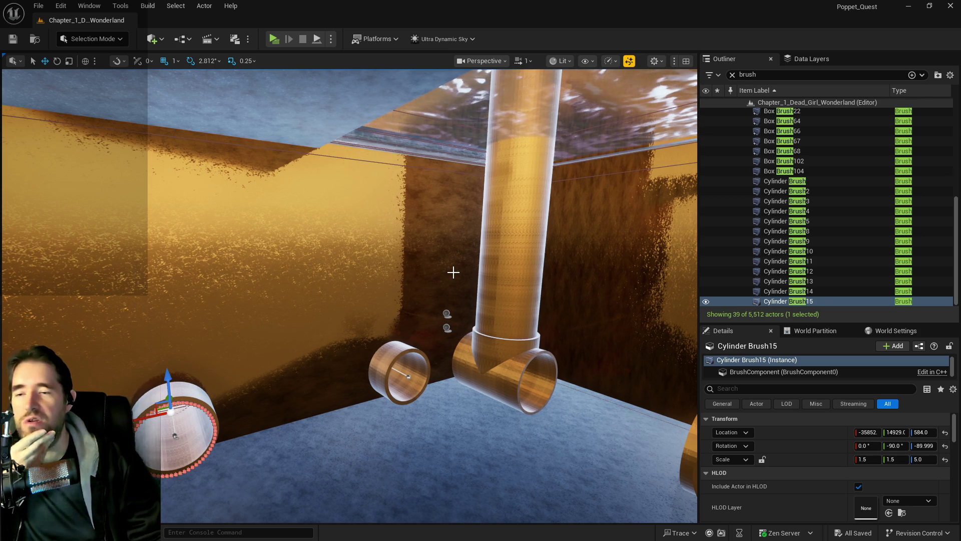
mouse_move(481, 281)
mouse_down()
mouse_move(471, 282)
mouse_move(495, 281)
mouse_move(473, 288)
mouse_move(453, 272)
mouse_up()
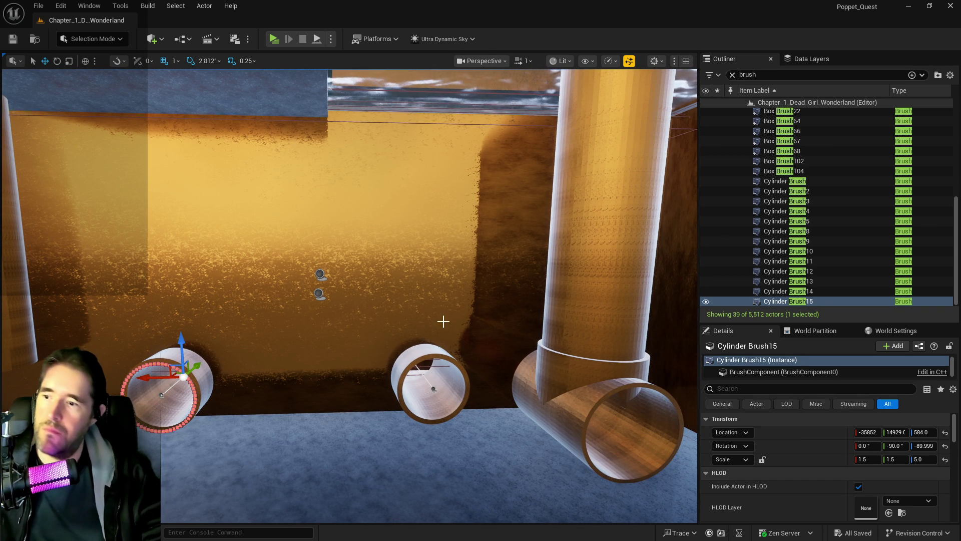
click(426, 380)
mouse_move(425, 381)
mouse_down()
mouse_move(416, 371)
mouse_move(423, 378)
mouse_move(423, 355)
mouse_move(405, 343)
mouse_move(445, 361)
mouse_up()
ctrl+click(407, 350)
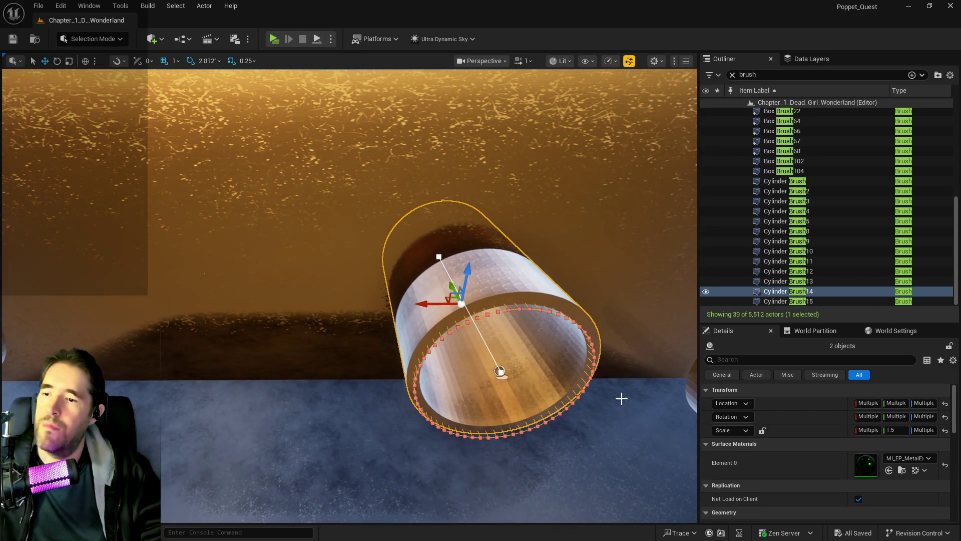
Alt-drag the selection along the X arrow to place a copy to the left.
scroll(765, 436, down, 2)
click(729, 479)
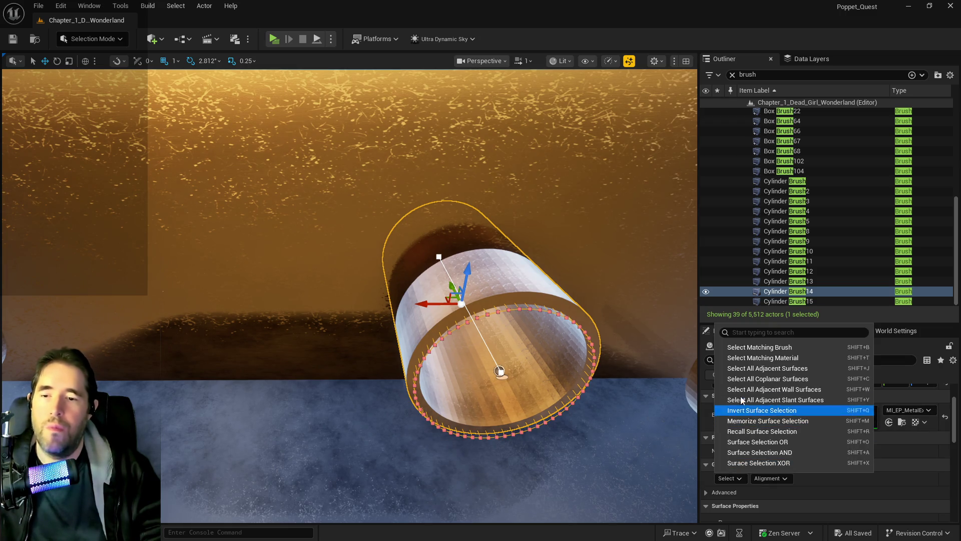
scroll(544, 271, up, 3)
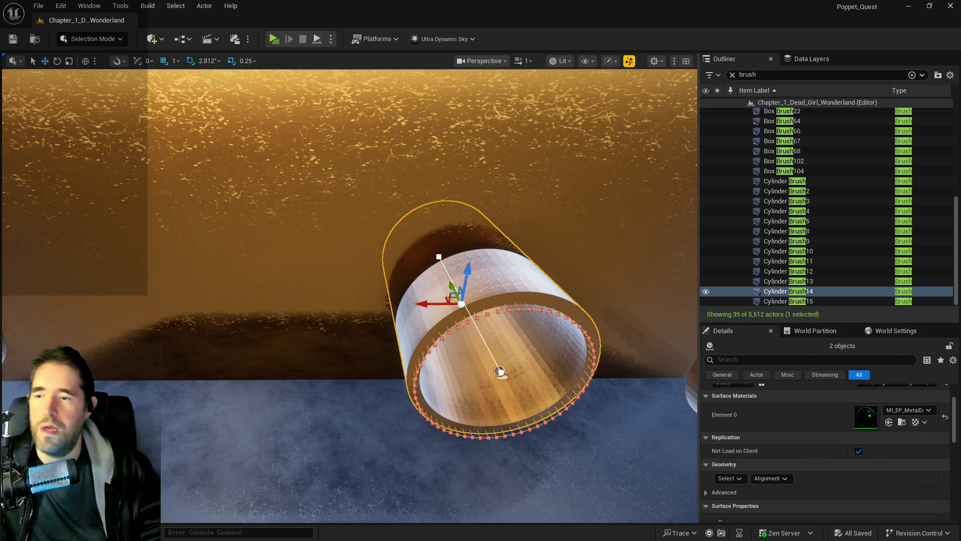
drag(461, 322, 459, 323)
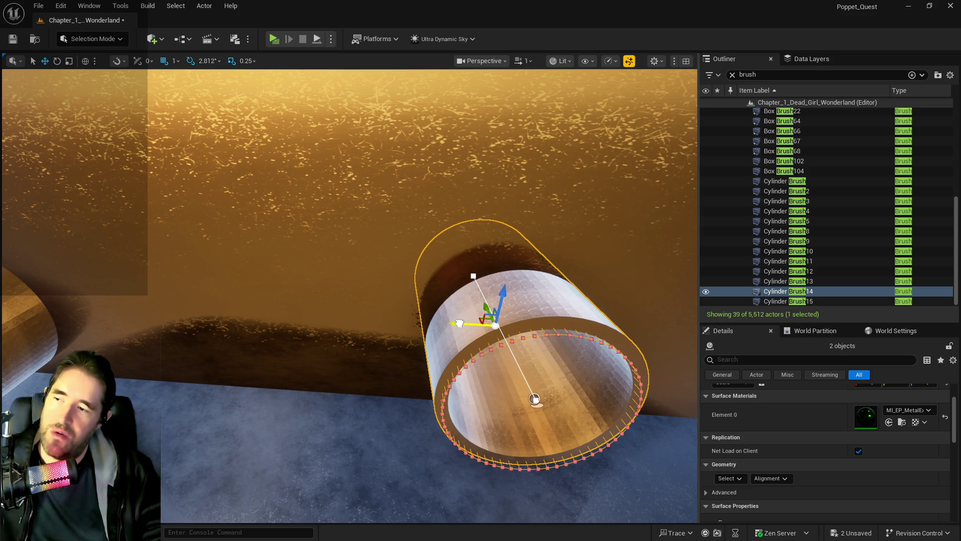
mouse_move(460, 323)
mouse_down()
mouse_move(298, 319)
mouse_move(204, 298)
mouse_move(260, 216)
mouse_up()
Fly around the row of pipe rings to inspect them from several sides.
key(w)
key(a)
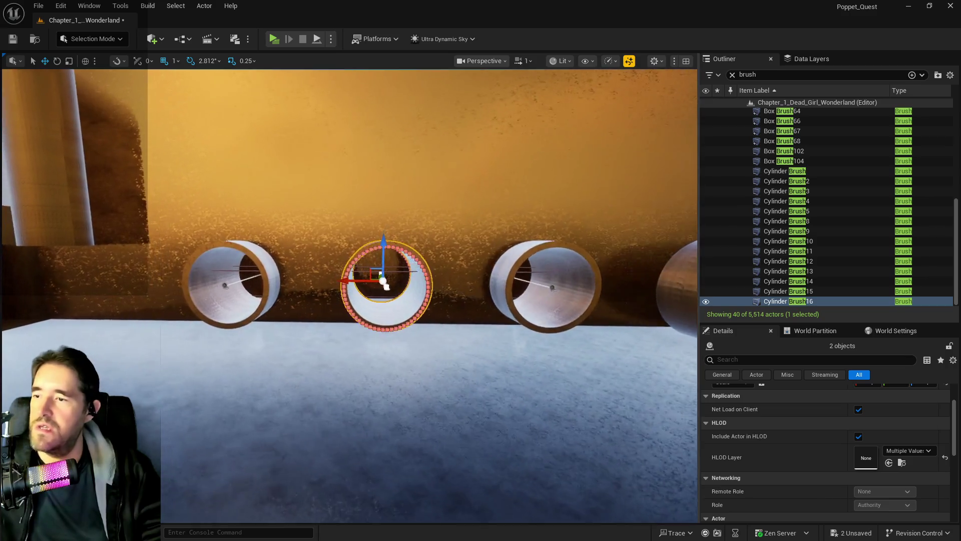
key(s)
key(d)
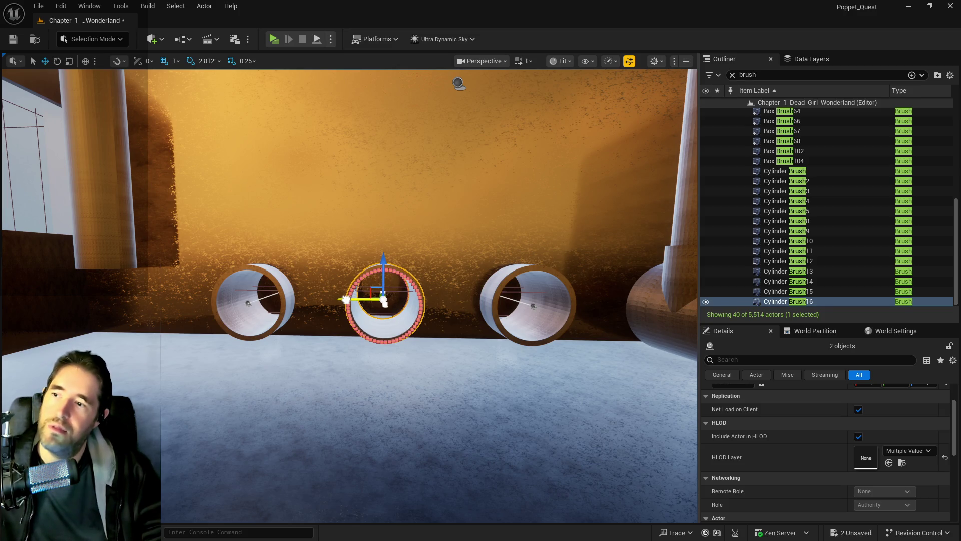
key(w)
key(e)
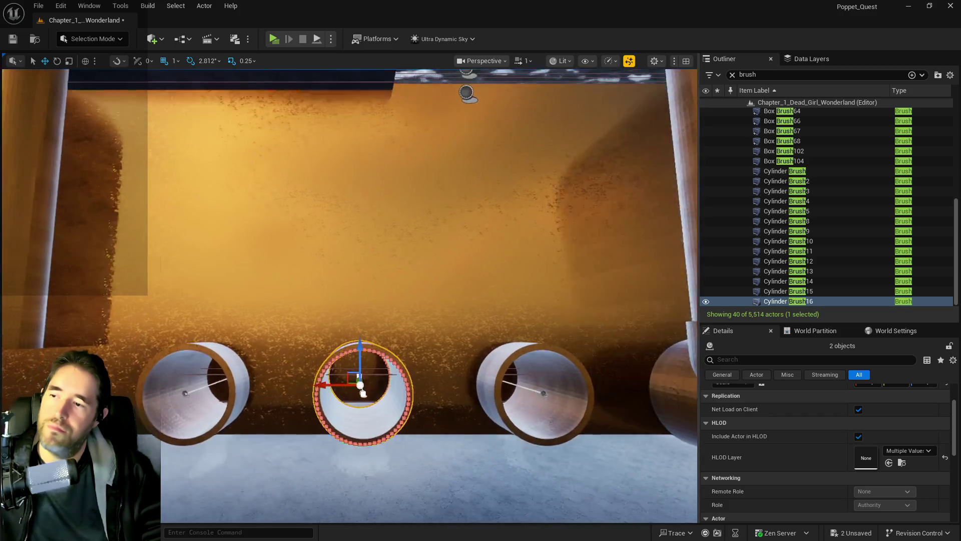
key(e)
key(s)
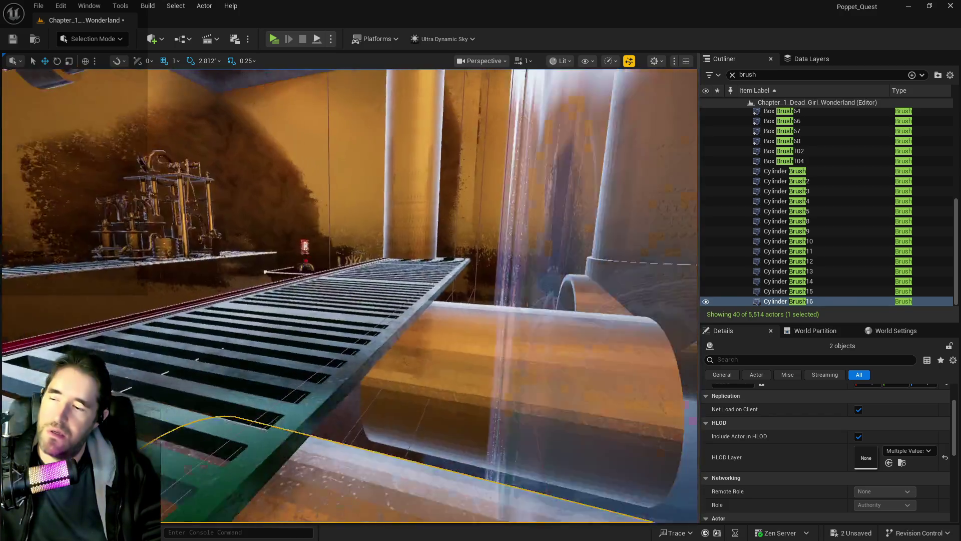
key(e)
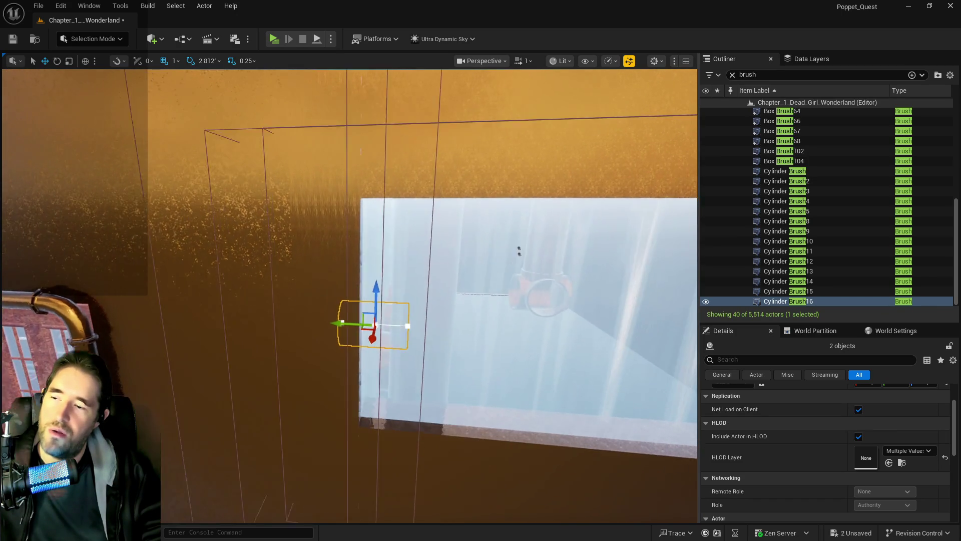
key(q)
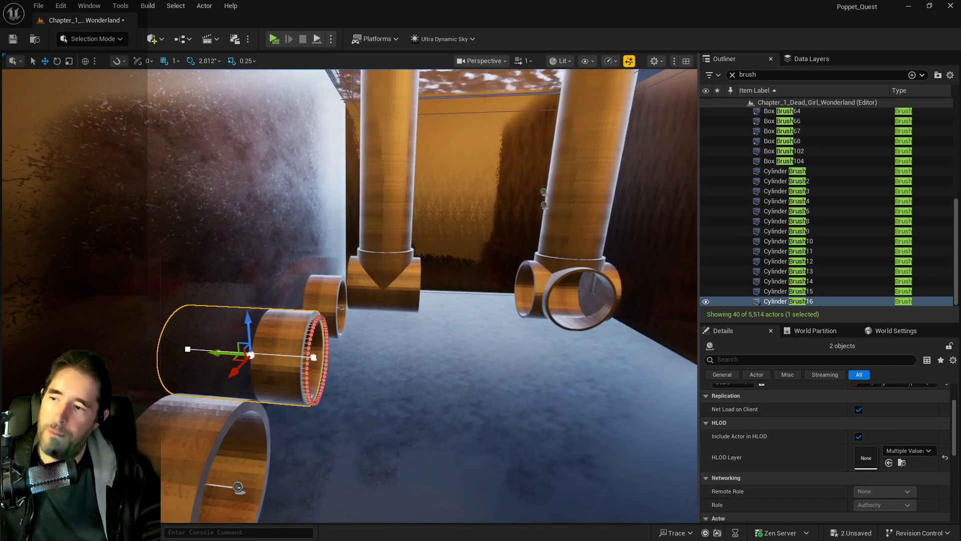
key(s)
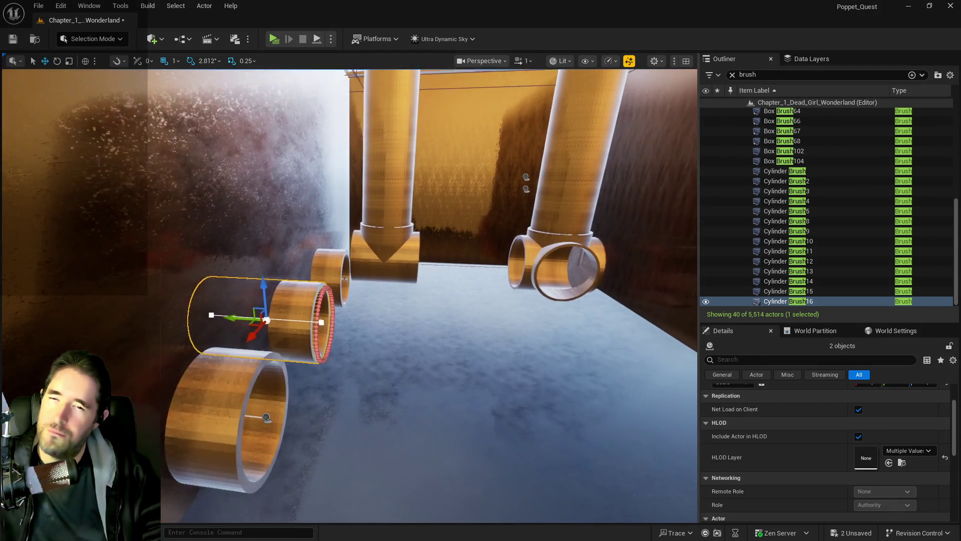
key(d)
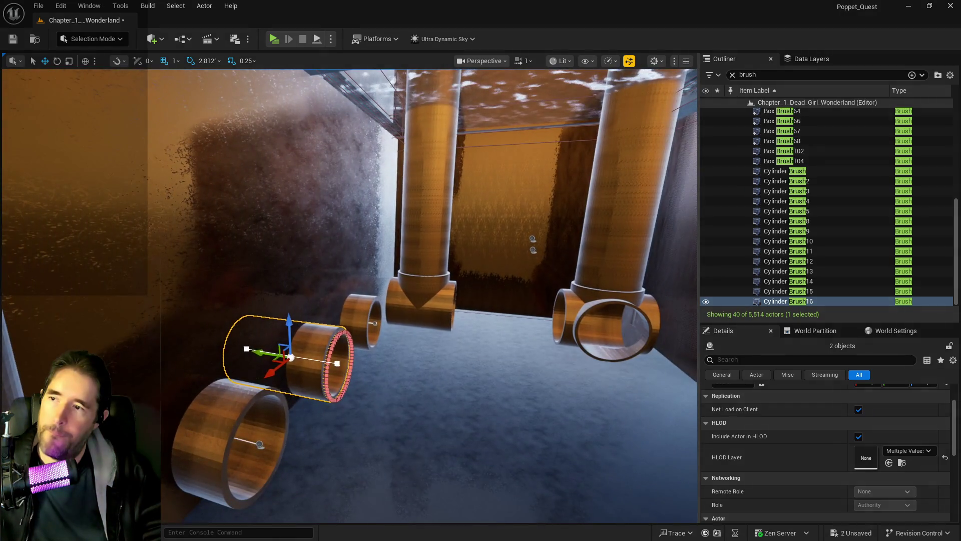
Select the orange wall brush Box Brush16 behind the pipe rings.
click(782, 212)
key(w)
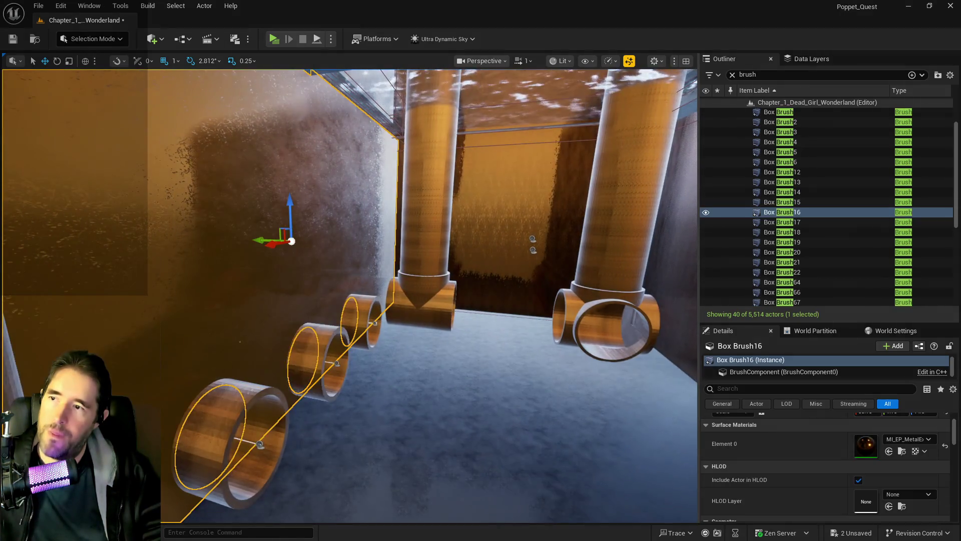
key(s)
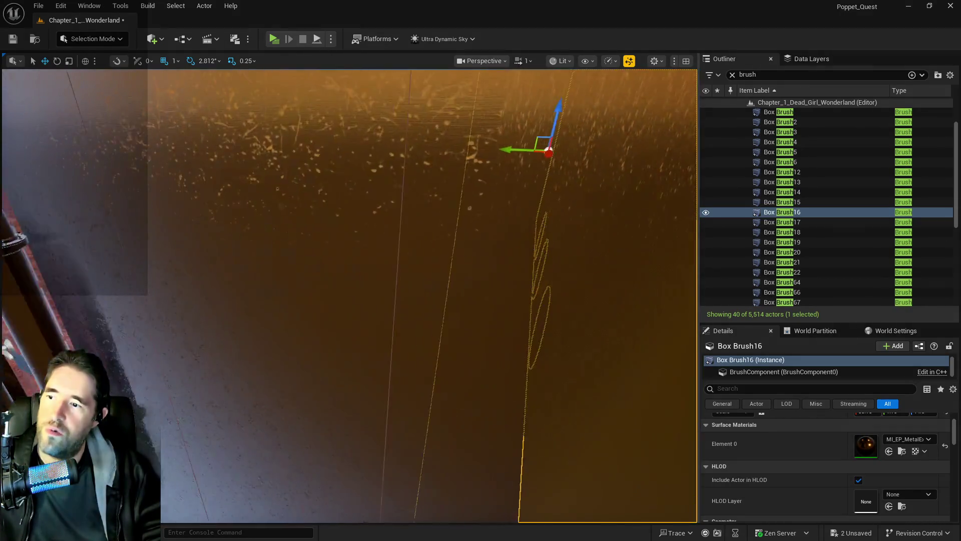
key(w)
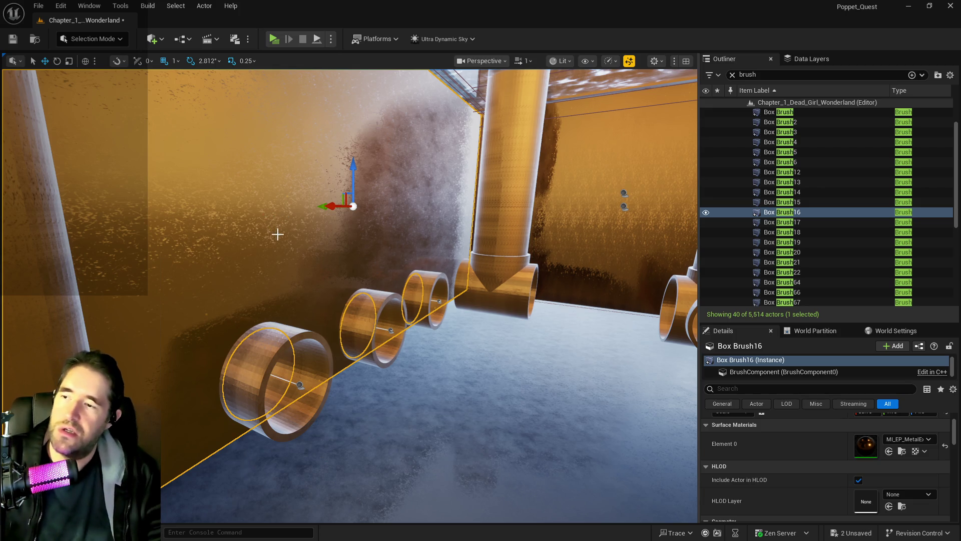
Delete wall brush Box Brush16 and fly into the machinery room.
key(Delete)
key(w)
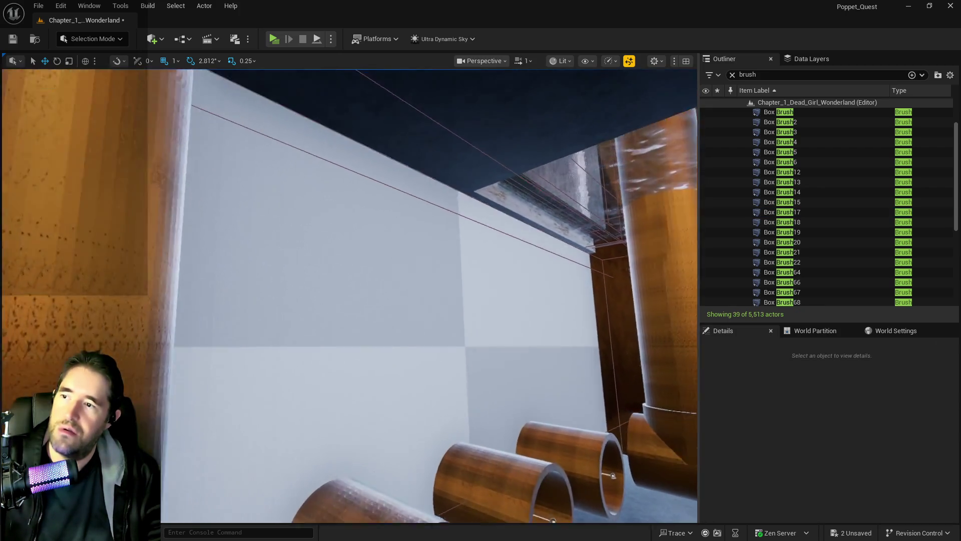
key(w)
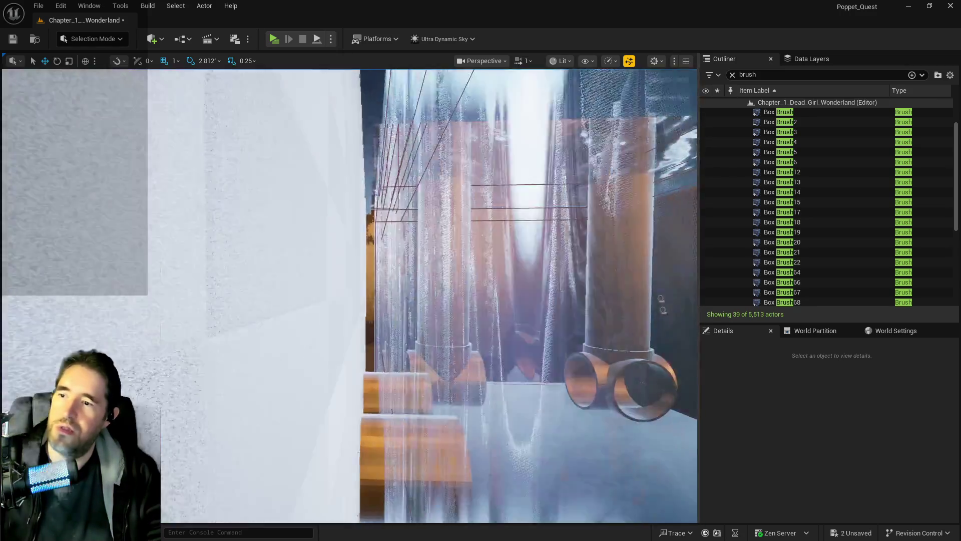
key(w)
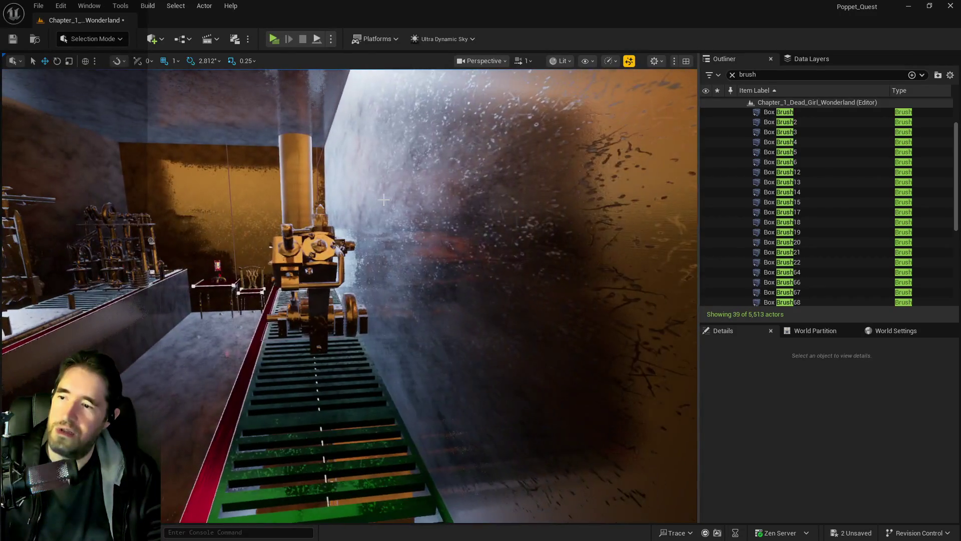
Give grey checker wall Box Brush17 the rusty metal material and select all adjacent surfaces.
click(500, 251)
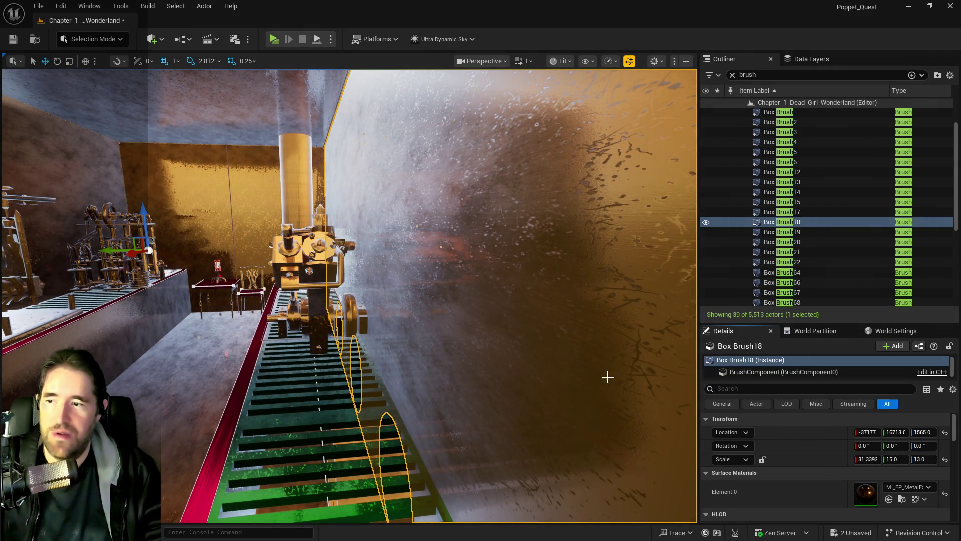
key(w)
key(w)
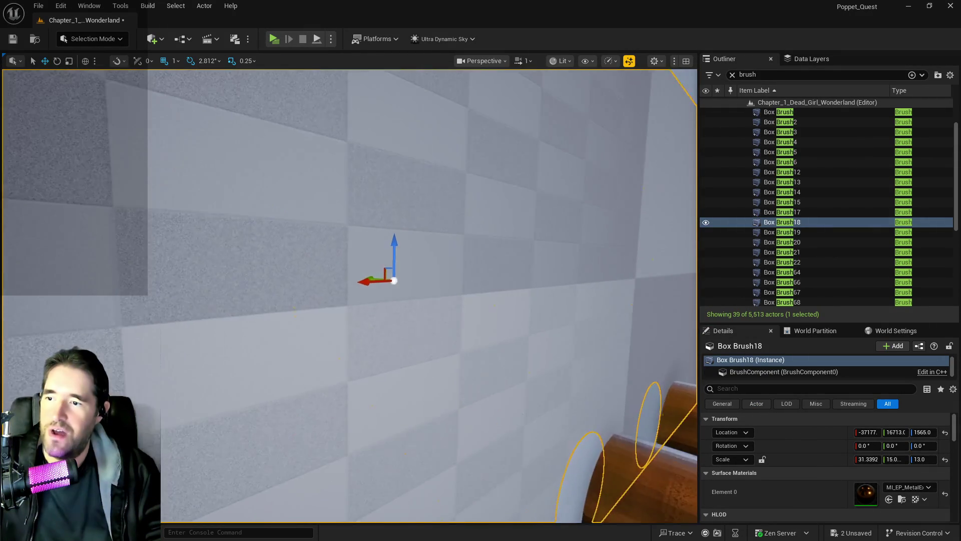
click(500, 301)
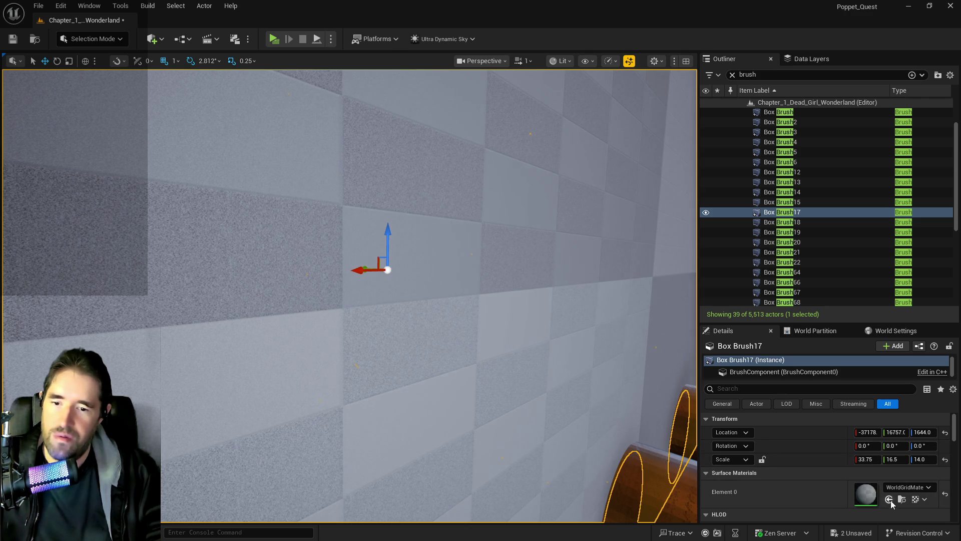
click(889, 500)
scroll(827, 477, down, 3)
click(729, 488)
click(743, 385)
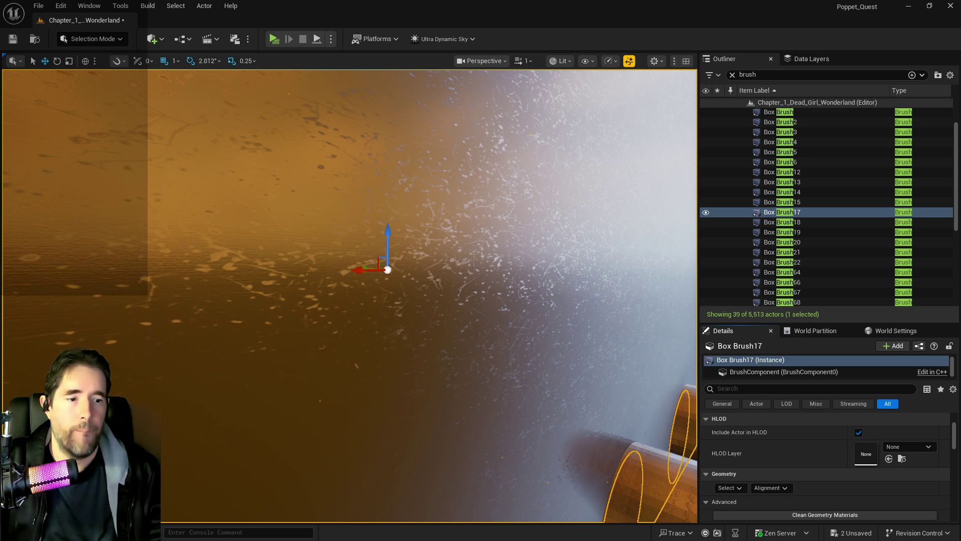
key(w)
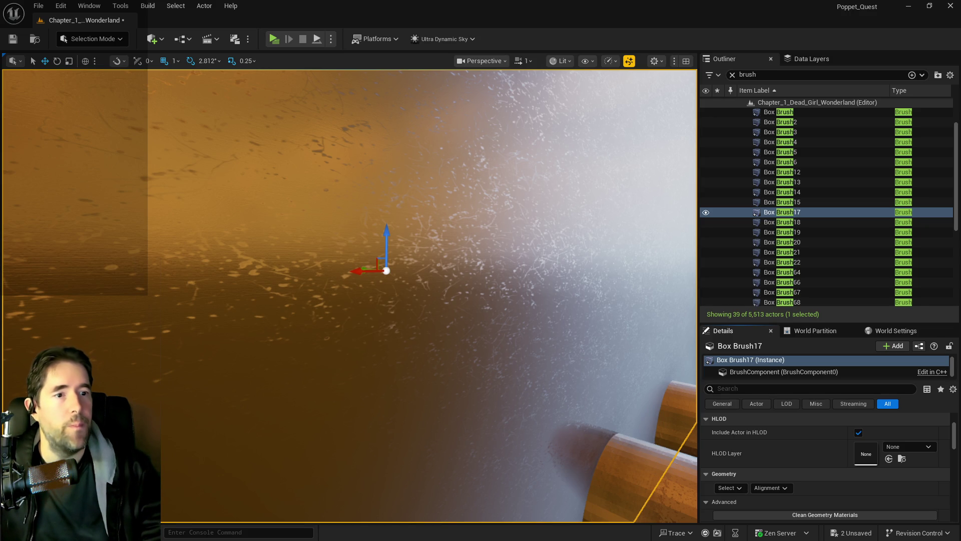
mouse_move(350, 295)
mouse_down()
mouse_move(470, 305)
mouse_move(450, 311)
mouse_move(425, 350)
mouse_move(400, 360)
mouse_move(392, 388)
mouse_move(381, 391)
mouse_move(378, 363)
mouse_up()
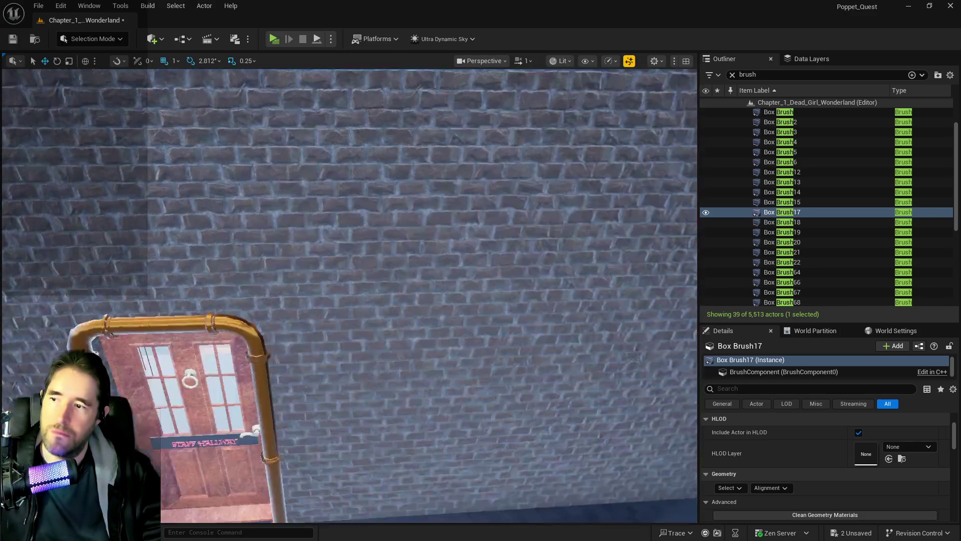
drag(282, 400, 281, 390)
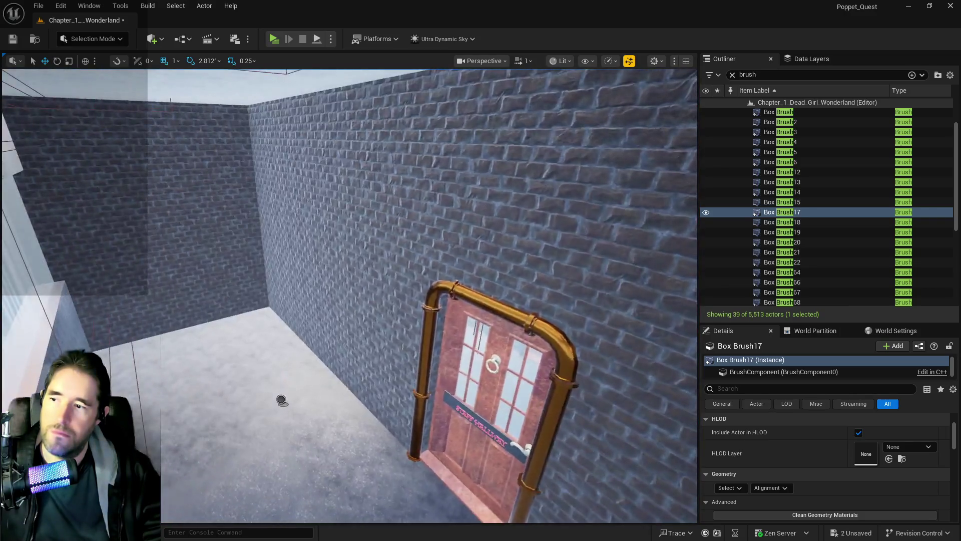
key(f)
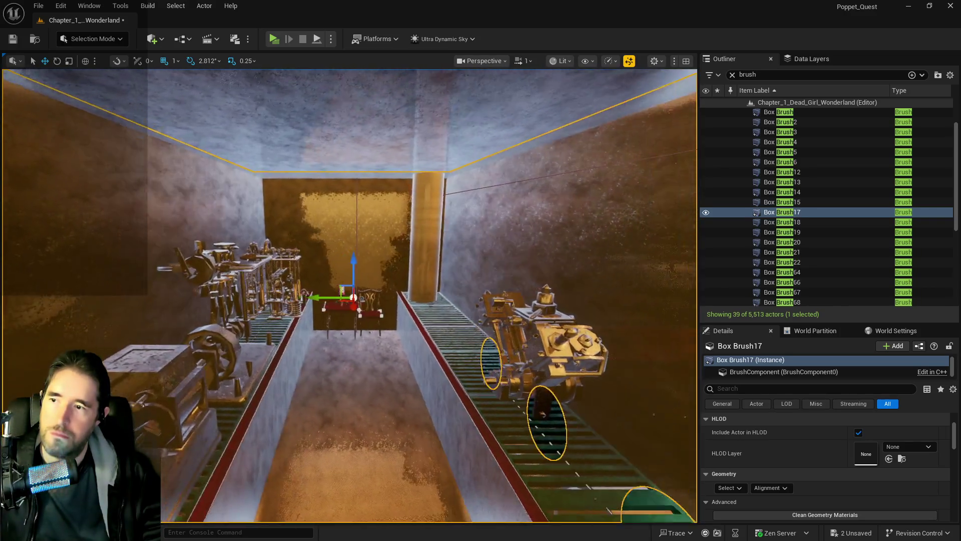
drag(351, 390, 340, 350)
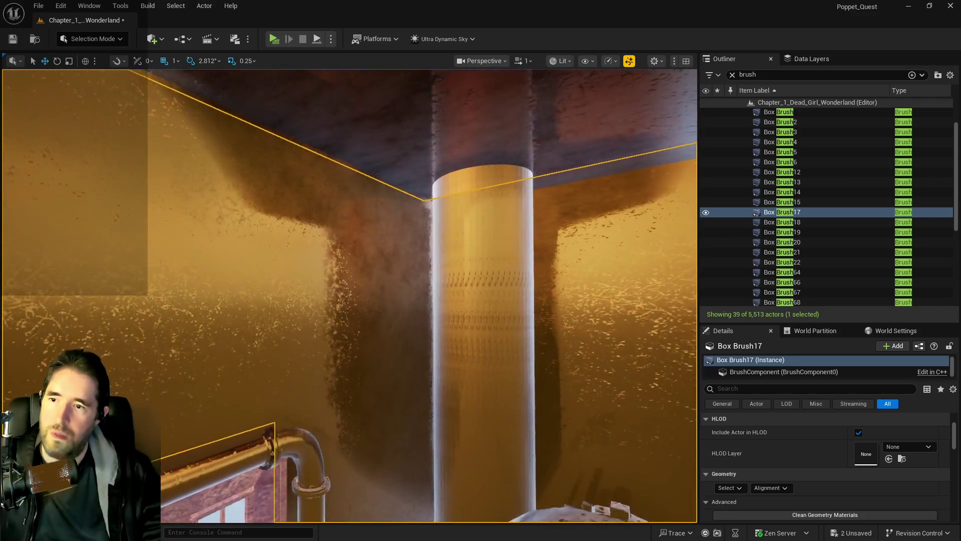
drag(351, 226, 339, 226)
drag(253, 222, 292, 215)
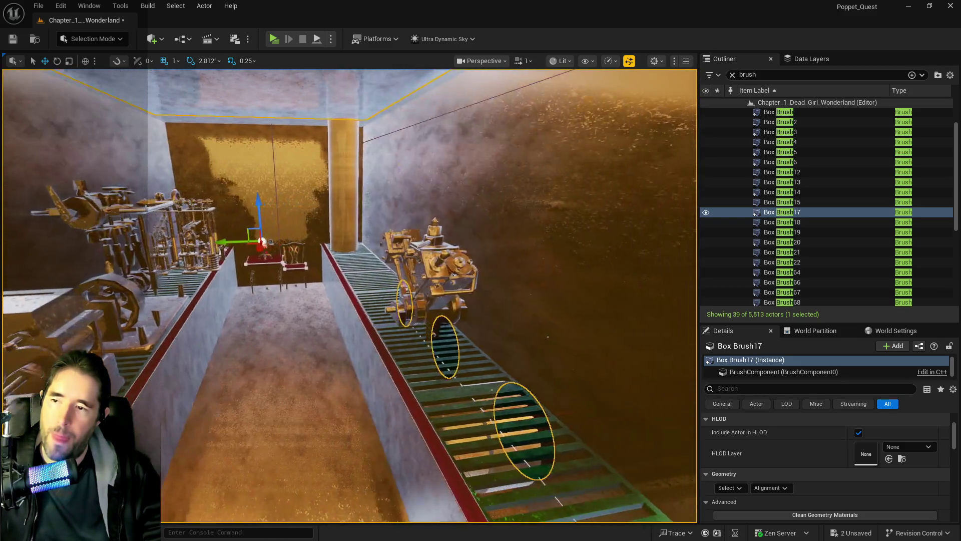
mouse_move(414, 431)
mouse_down()
mouse_move(420, 426)
mouse_move(415, 431)
mouse_up()
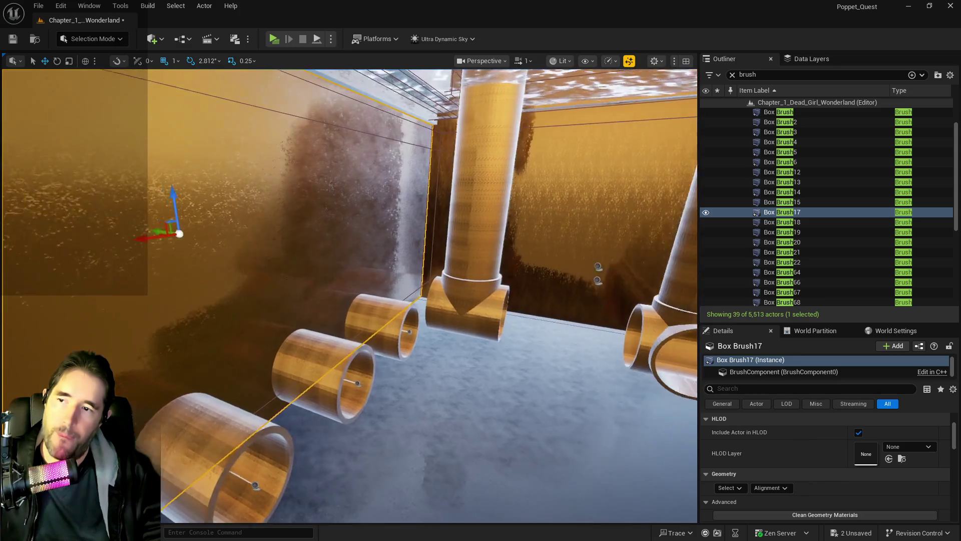
mouse_move(418, 428)
mouse_down()
mouse_move(418, 443)
mouse_move(422, 427)
mouse_move(386, 426)
mouse_up()
drag(326, 416, 507, 370)
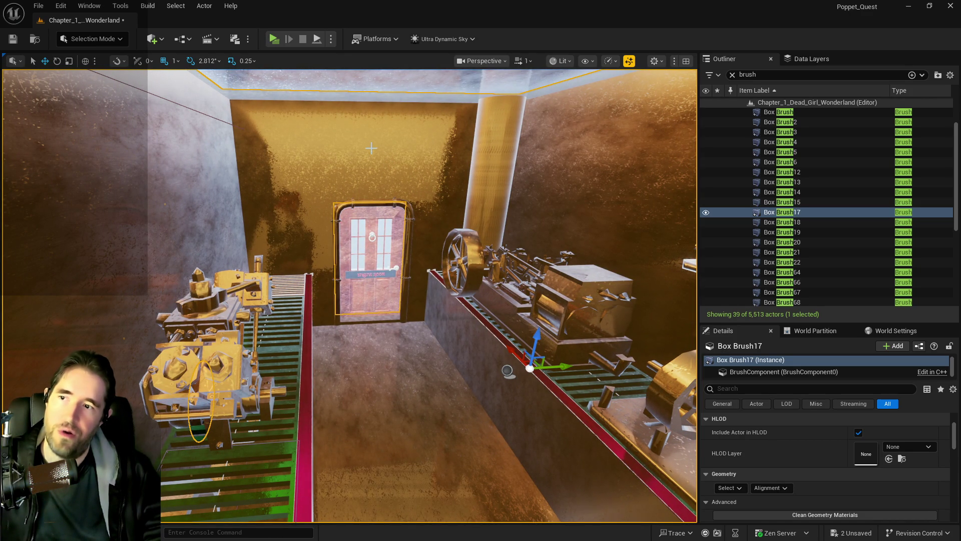
mouse_move(591, 187)
mouse_down()
mouse_move(316, 333)
mouse_move(449, 375)
mouse_move(429, 171)
mouse_up()
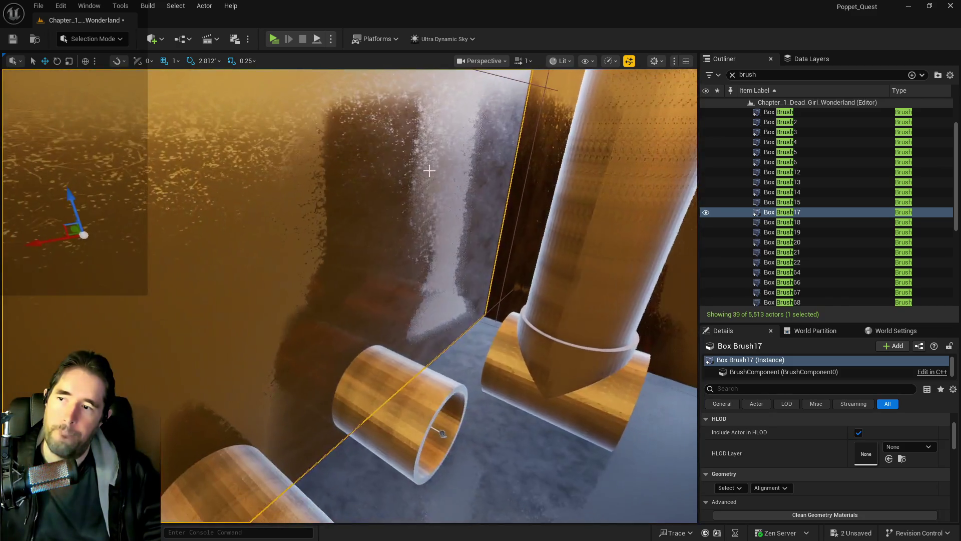
click(61, 5)
Revert to the earlier Select Brush Surface transaction in Undo History.
click(77, 67)
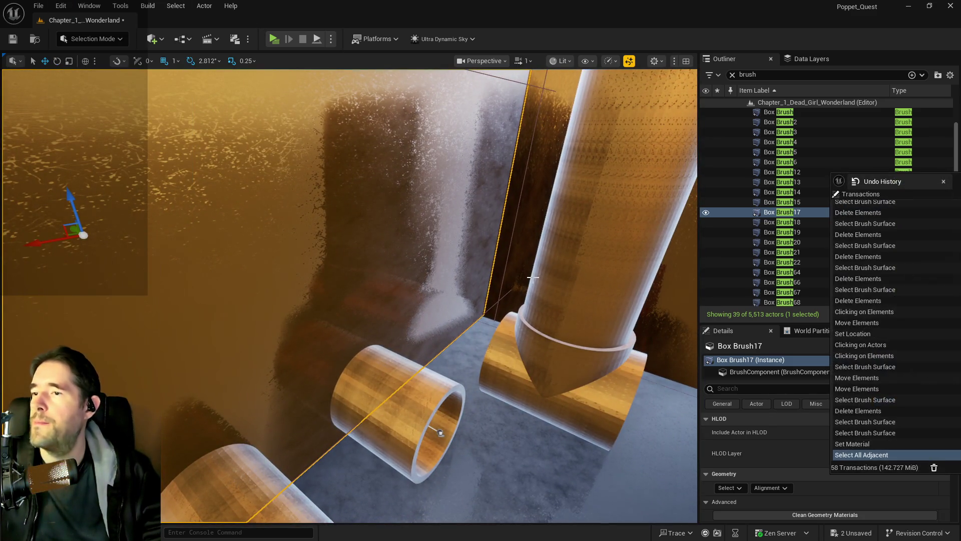
drag(896, 181, 586, 175)
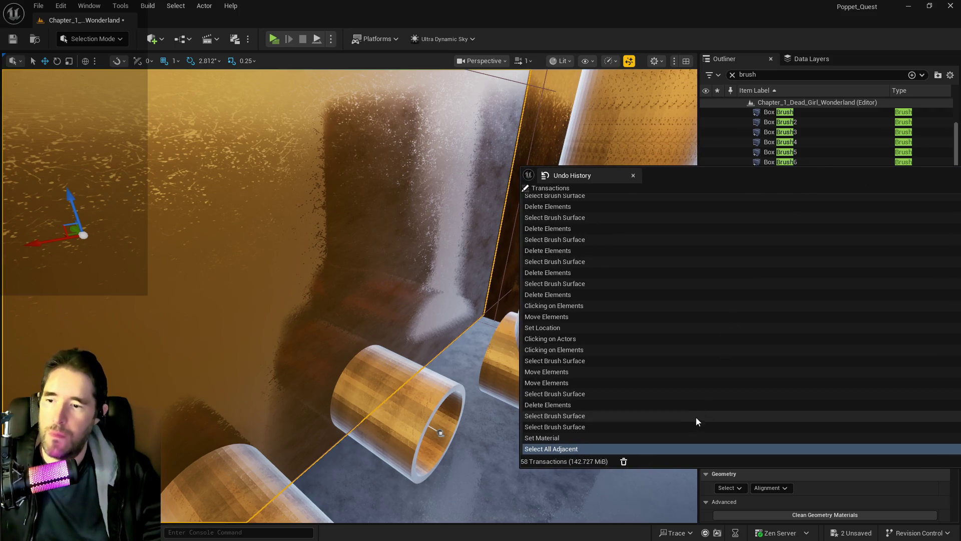
click(564, 398)
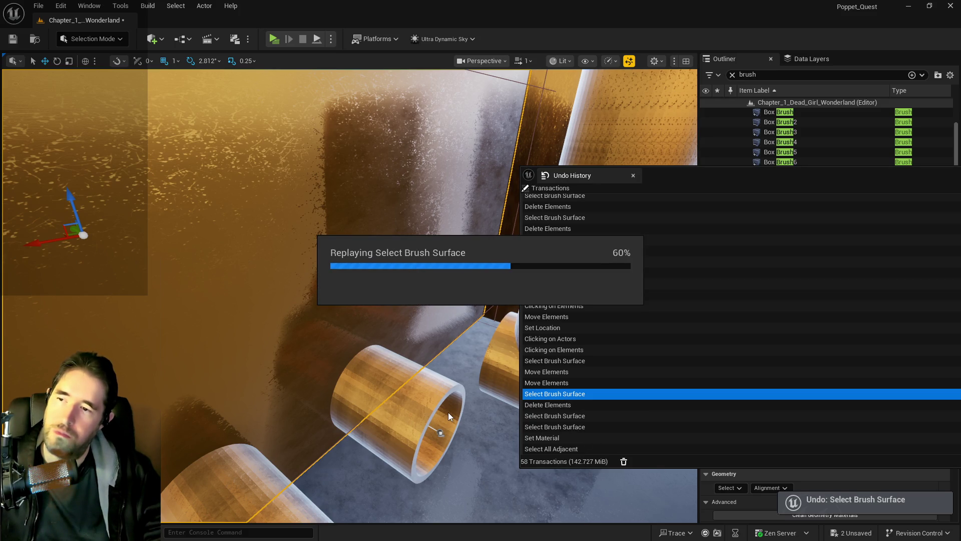
mouse_move(448, 411)
mouse_down()
mouse_move(421, 404)
mouse_move(405, 416)
mouse_move(317, 359)
mouse_up()
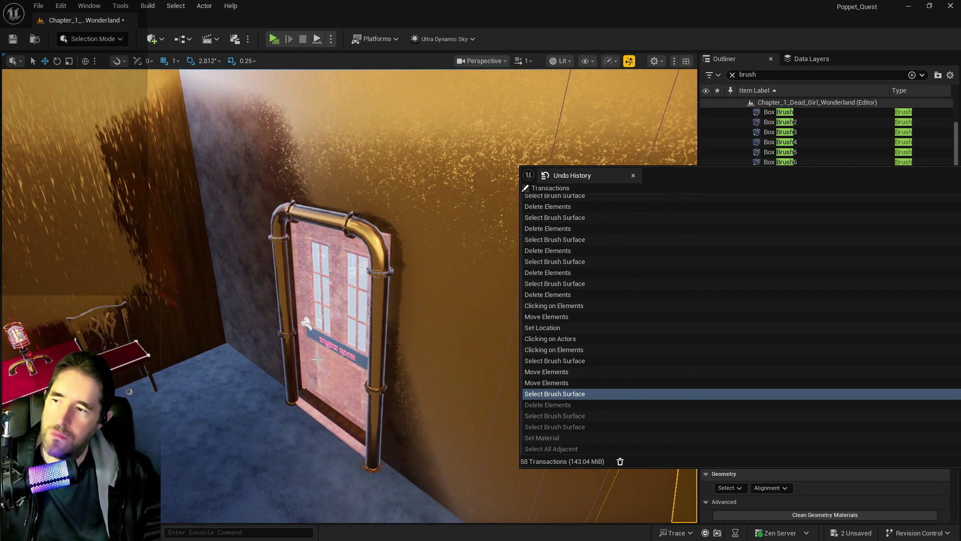
click(292, 322)
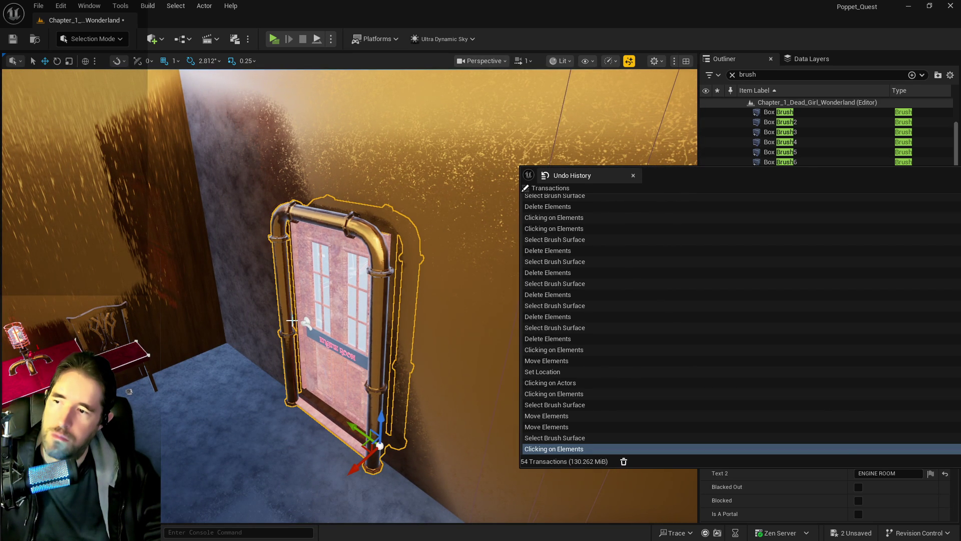
click(292, 322)
drag(292, 322, 240, 308)
Close the Undo History window and select the pool wall piece below the window.
click(633, 175)
mouse_move(604, 327)
mouse_down()
mouse_move(286, 336)
mouse_move(496, 301)
mouse_move(410, 300)
mouse_up()
click(281, 337)
click(496, 301)
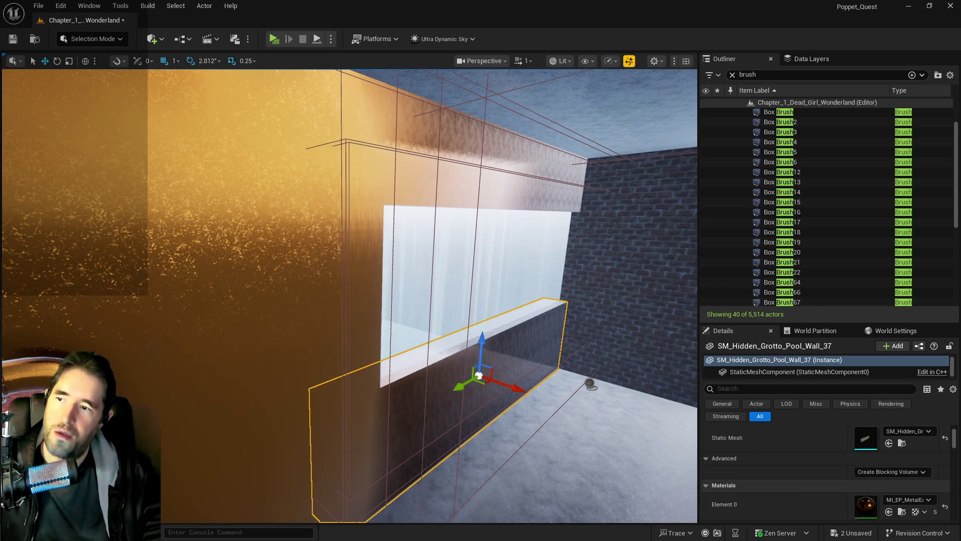
Alt-drag a copy of the orange wall brush sideways, creating Box Brush23.
click(410, 300)
click(401, 175)
mouse_move(400, 389)
mouse_down()
mouse_move(361, 387)
mouse_move(352, 397)
mouse_move(339, 355)
mouse_move(391, 250)
mouse_move(466, 220)
mouse_up()
click(393, 256)
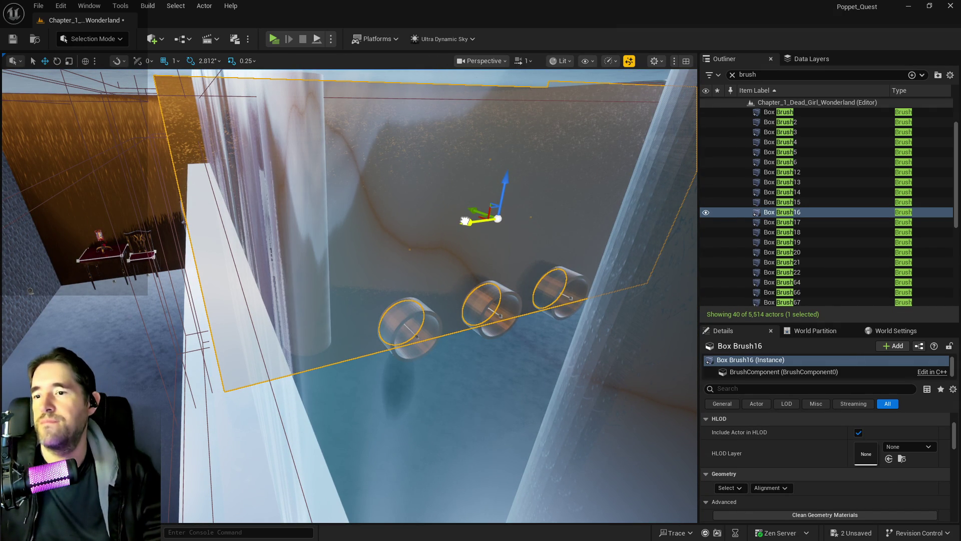
drag(464, 220, 255, 275)
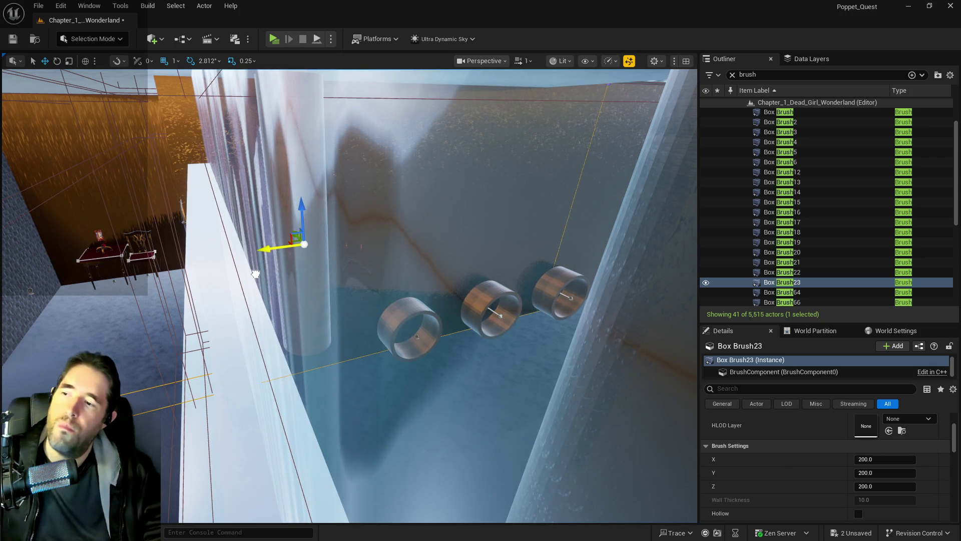
Rotate Box Brush23 to 90° and slide it along X into place.
key(e)
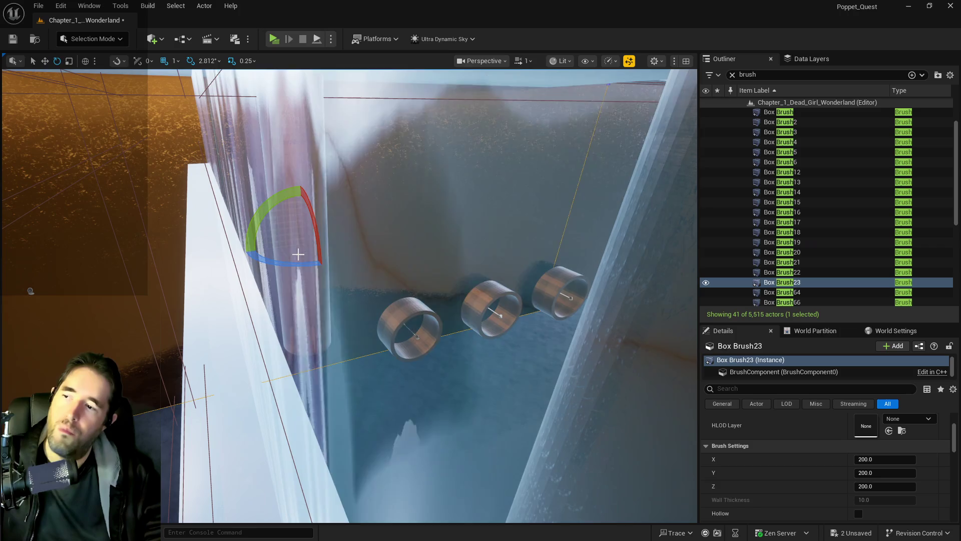
drag(253, 234, 287, 228)
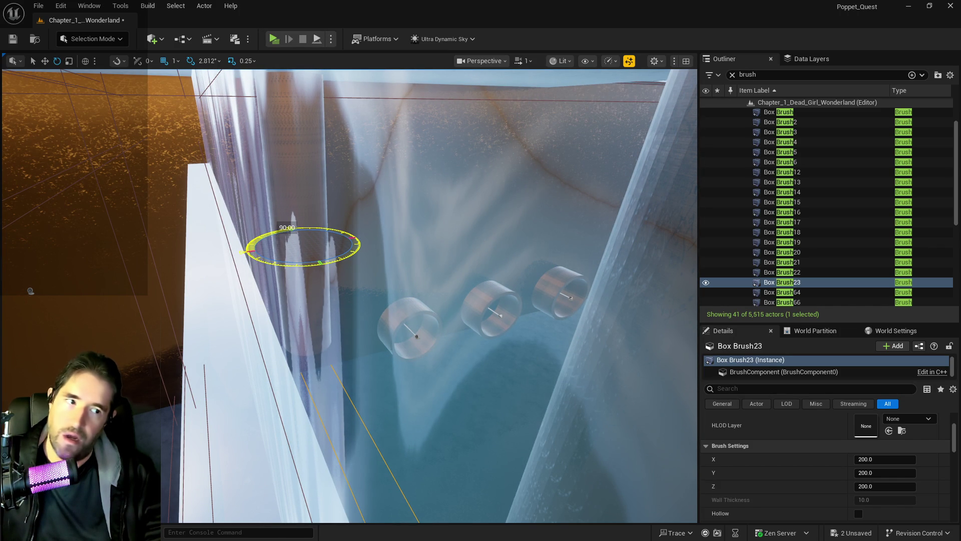
drag(287, 265, 265, 251)
mouse_move(271, 220)
mouse_down()
mouse_move(272, 231)
mouse_move(272, 220)
mouse_up()
key(w)
mouse_move(387, 294)
mouse_down()
mouse_move(511, 390)
mouse_move(441, 310)
mouse_move(517, 266)
mouse_up()
drag(468, 148, 461, 147)
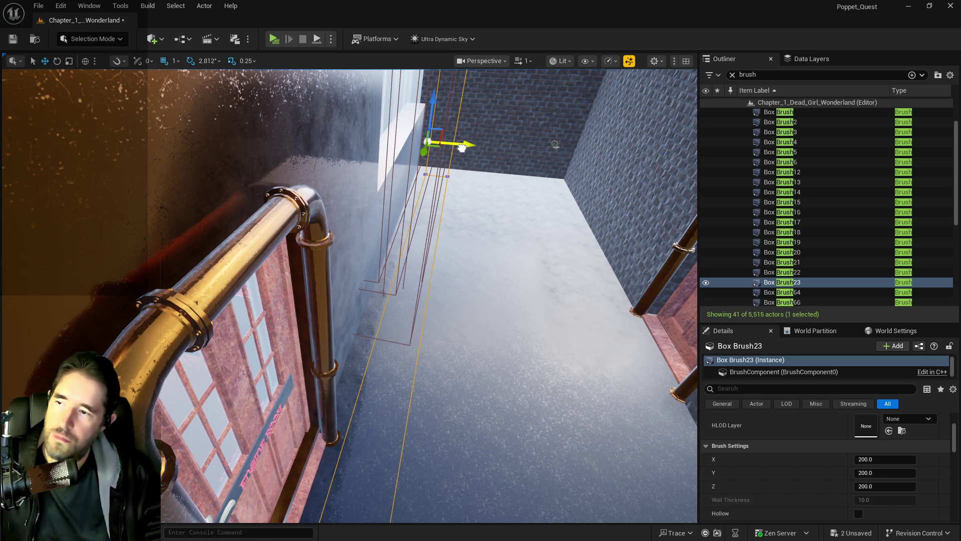
Select the engine room door, then focus on Box Brush17 and Box Brush19.
click(305, 284)
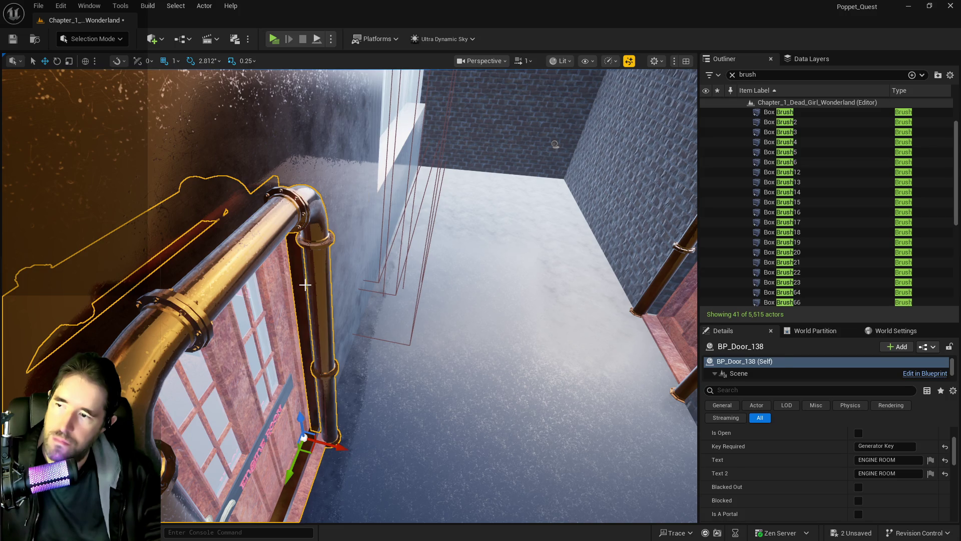
double_click(781, 221)
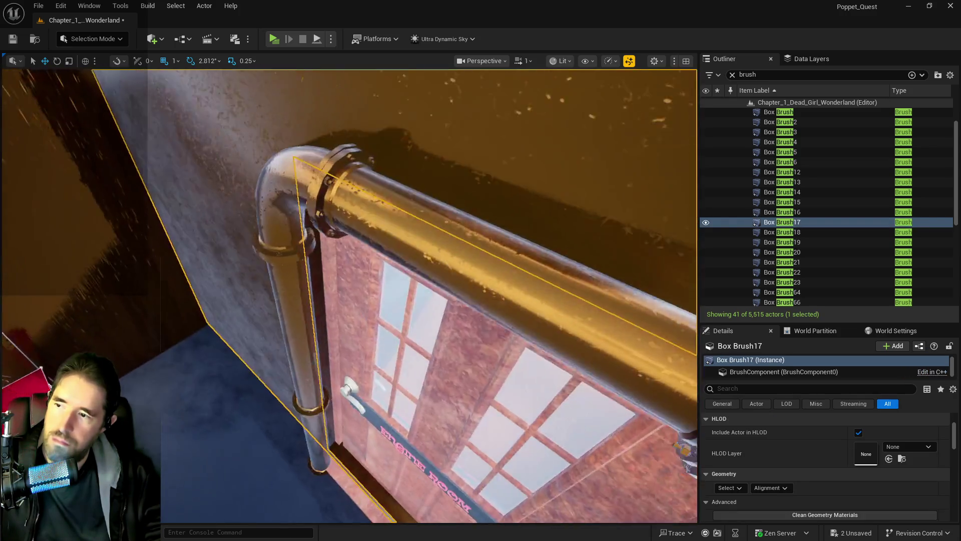
click(303, 293)
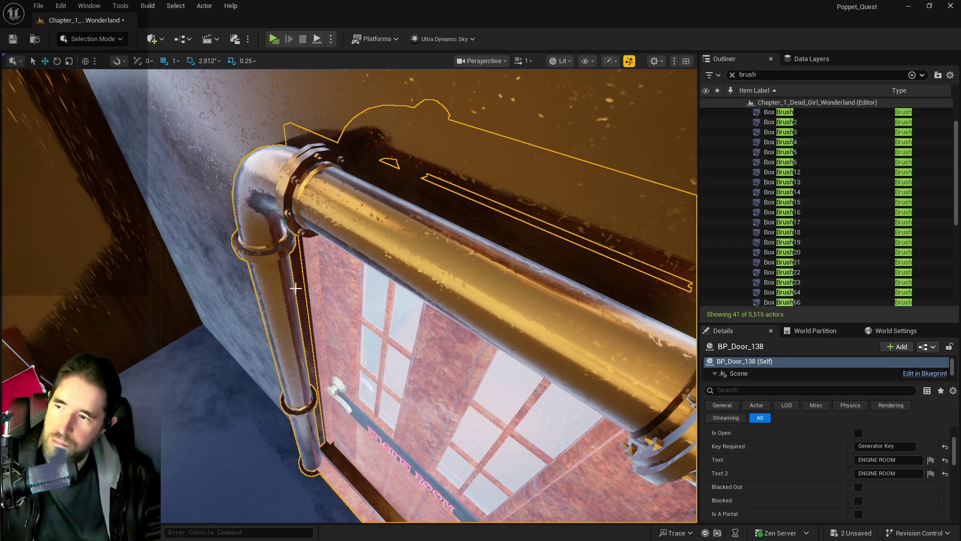
double_click(782, 241)
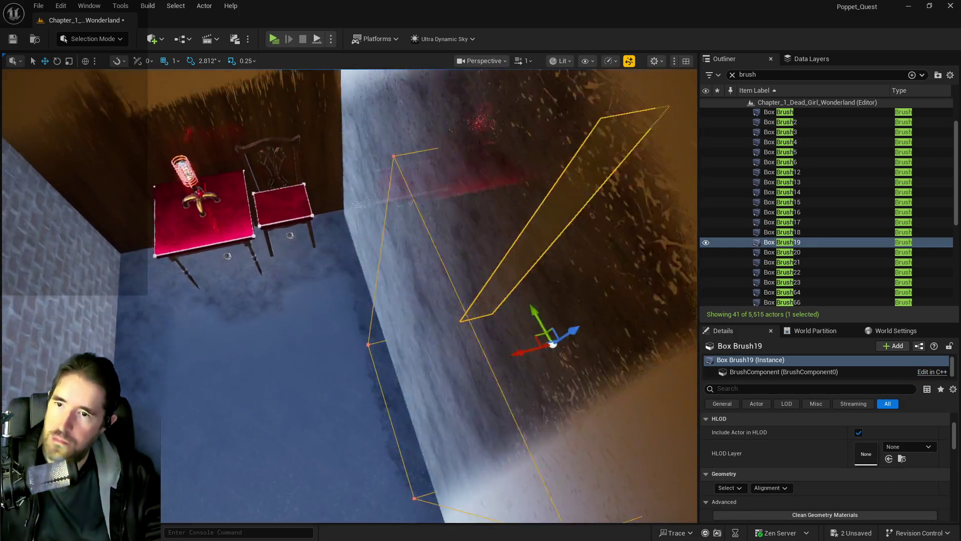
Duplicate Box Brush19 as Box Brush24, delete the original, and focus on Box Brush17.
right_click(779, 246)
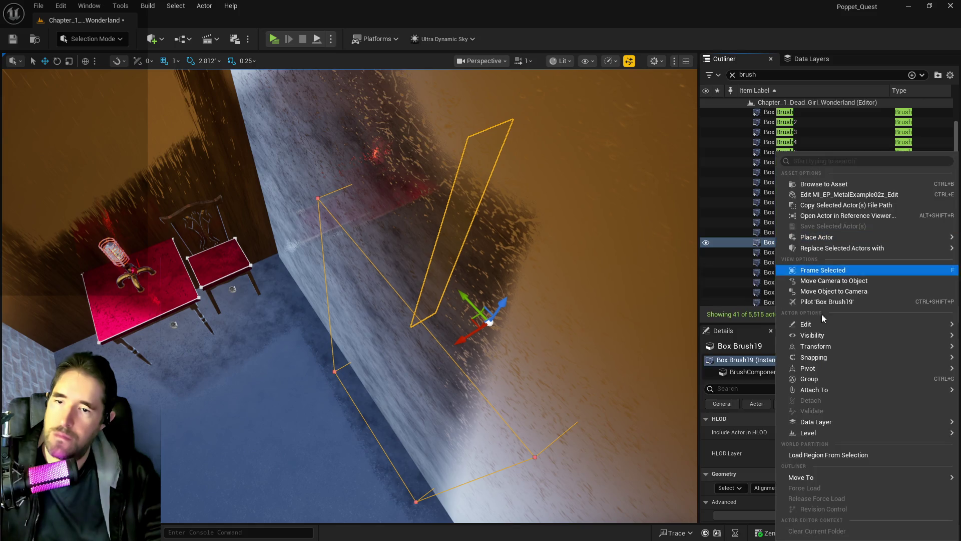
click(630, 360)
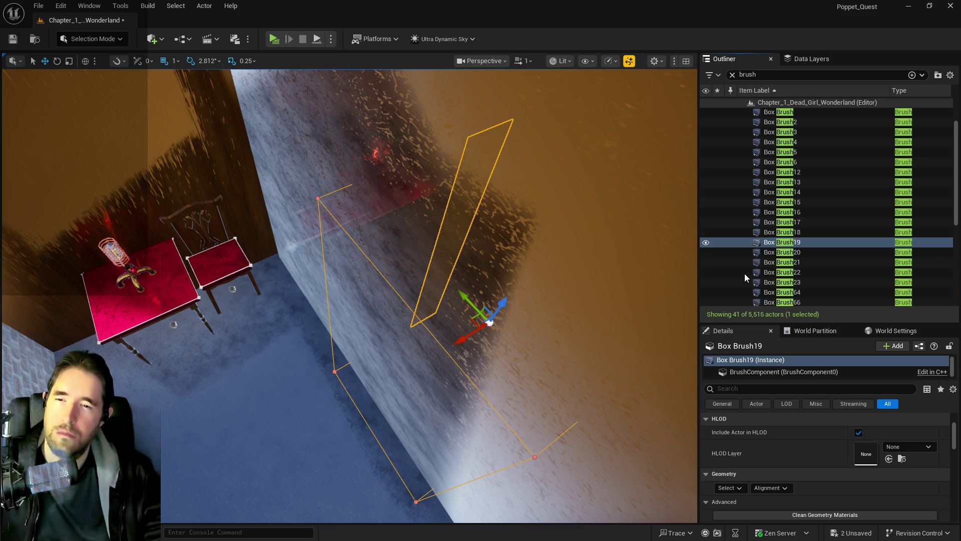
click(768, 244)
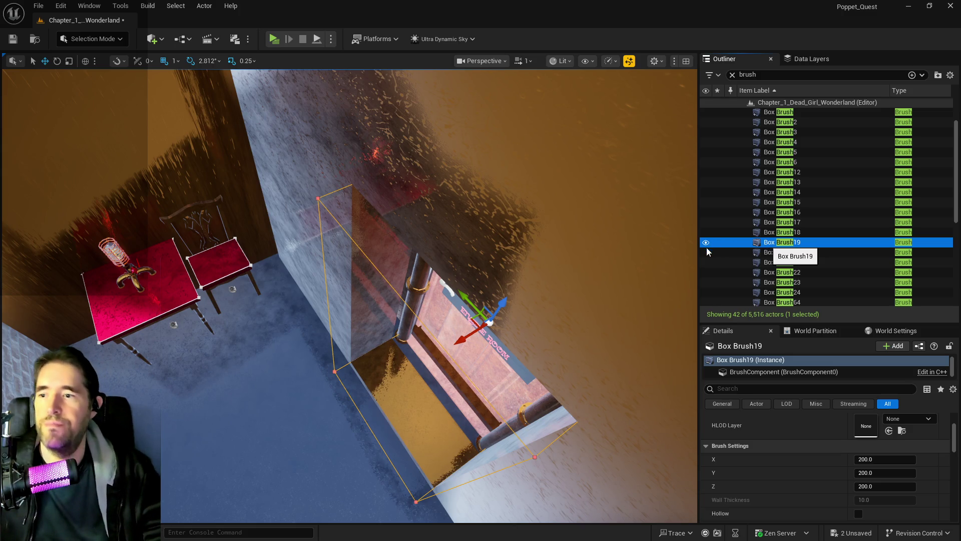
key(Delete)
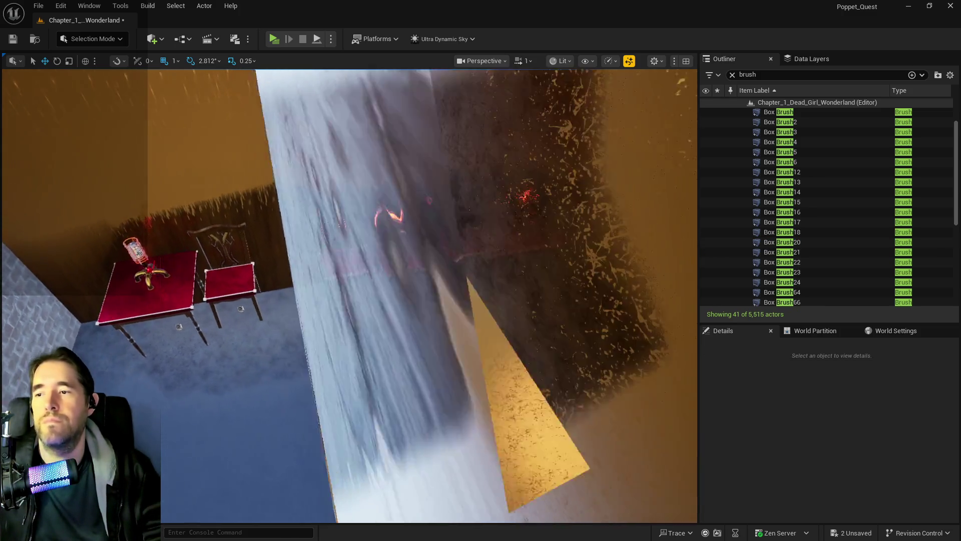
click(496, 307)
key(f)
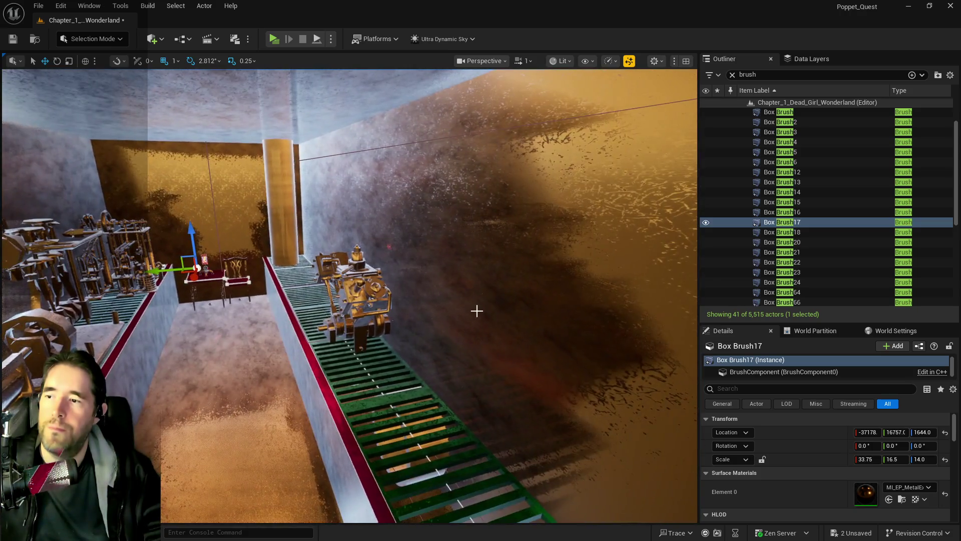
Delete the Box Brush18 wall and look down the corridor toward the Engine Room door.
click(477, 311)
drag(477, 311, 316, 281)
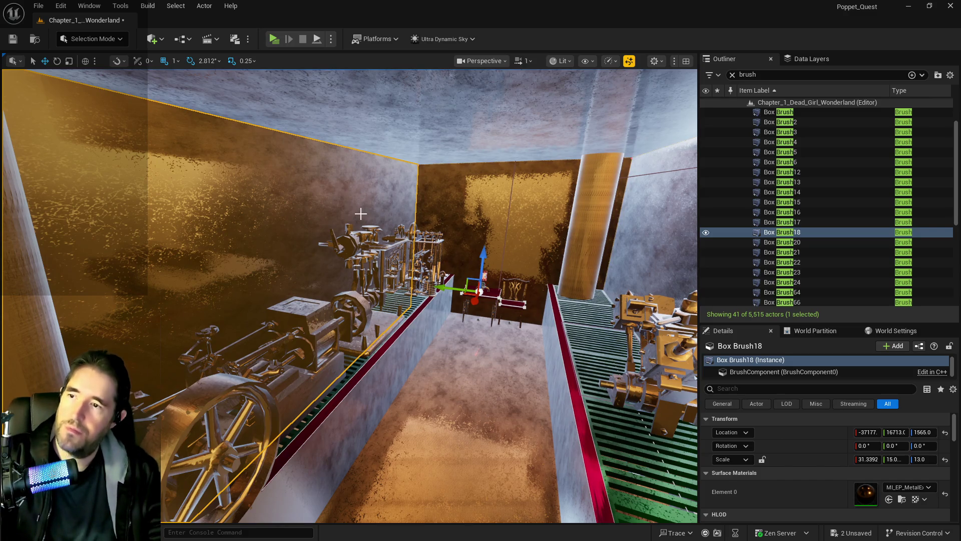
key(Delete)
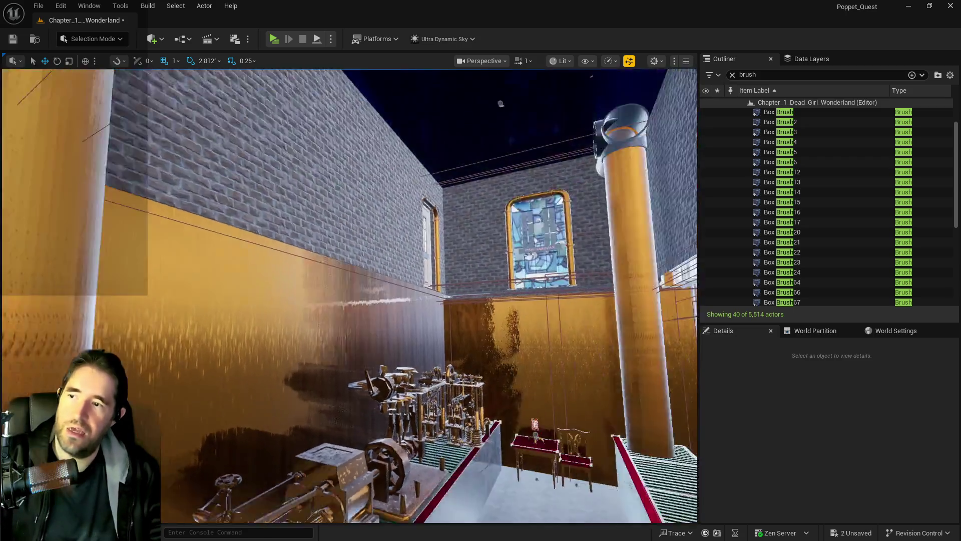
mouse_move(350, 295)
mouse_down()
mouse_move(320, 280)
mouse_move(311, 321)
mouse_up()
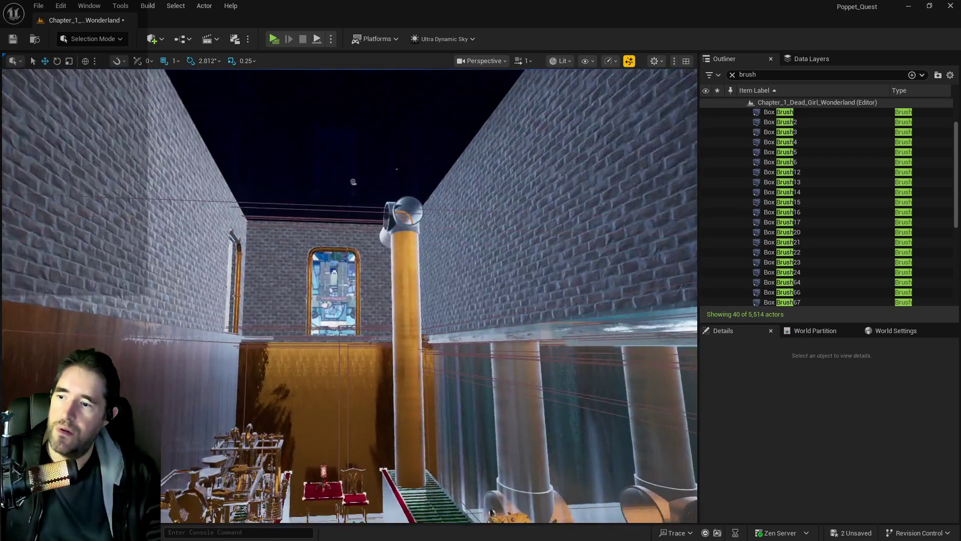
drag(350, 296, 351, 351)
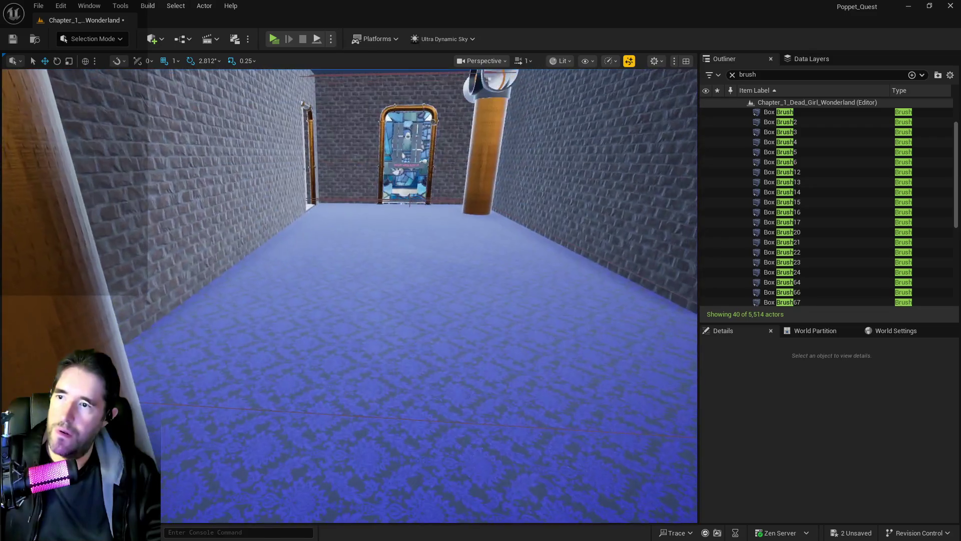
mouse_move(351, 295)
mouse_down()
mouse_move(351, 220)
mouse_move(350, 285)
mouse_move(350, 255)
mouse_move(320, 296)
mouse_move(300, 295)
mouse_move(300, 270)
mouse_up()
mouse_move(300, 321)
mouse_down()
mouse_move(299, 359)
mouse_move(227, 430)
mouse_move(228, 370)
mouse_move(198, 396)
mouse_up()
Check the nearby walls, then select floor Box Brush3 and open its Geometry surface selection options.
click(298, 350)
click(228, 430)
mouse_move(230, 361)
mouse_down()
mouse_move(223, 342)
mouse_move(247, 339)
mouse_up()
click(238, 357)
click(240, 356)
click(310, 324)
drag(310, 324, 583, 431)
scroll(823, 465, down, 3)
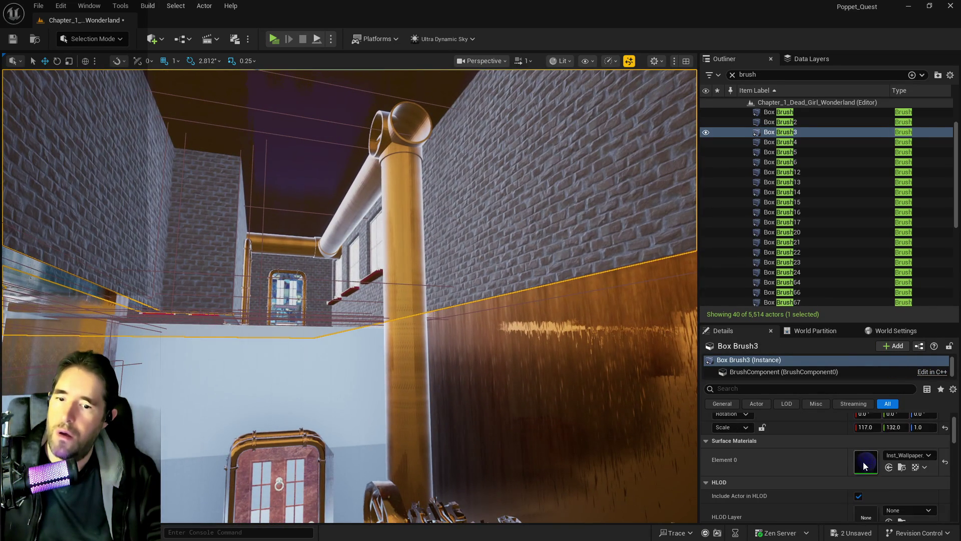
click(732, 493)
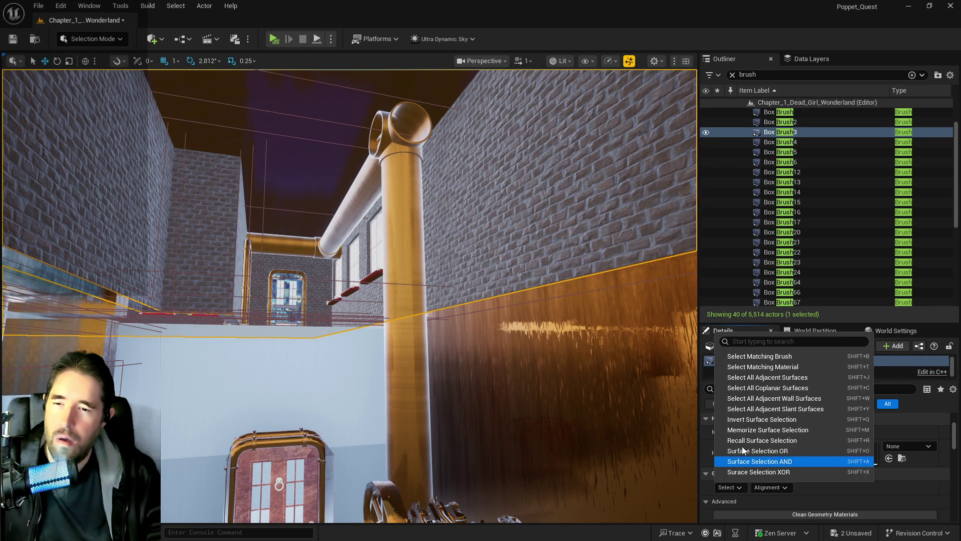
click(752, 379)
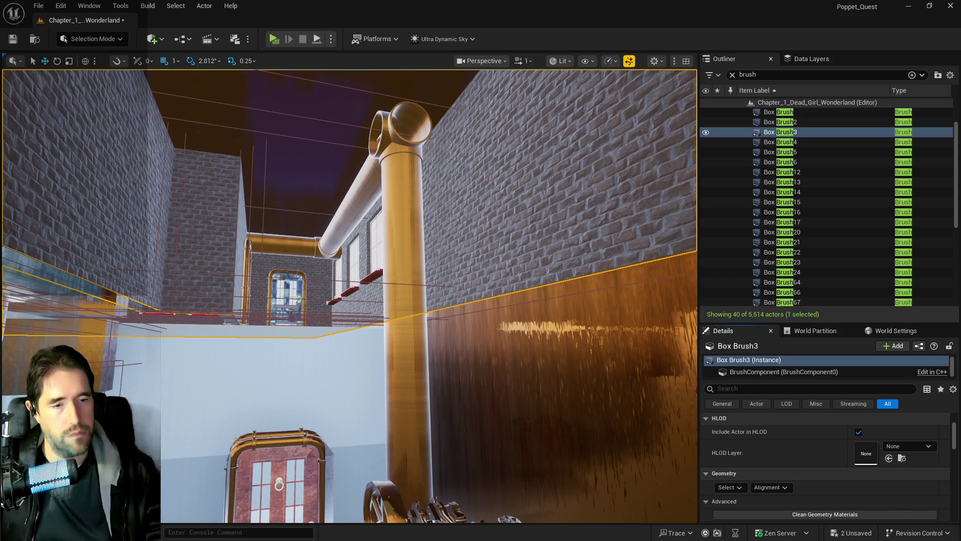
click(280, 476)
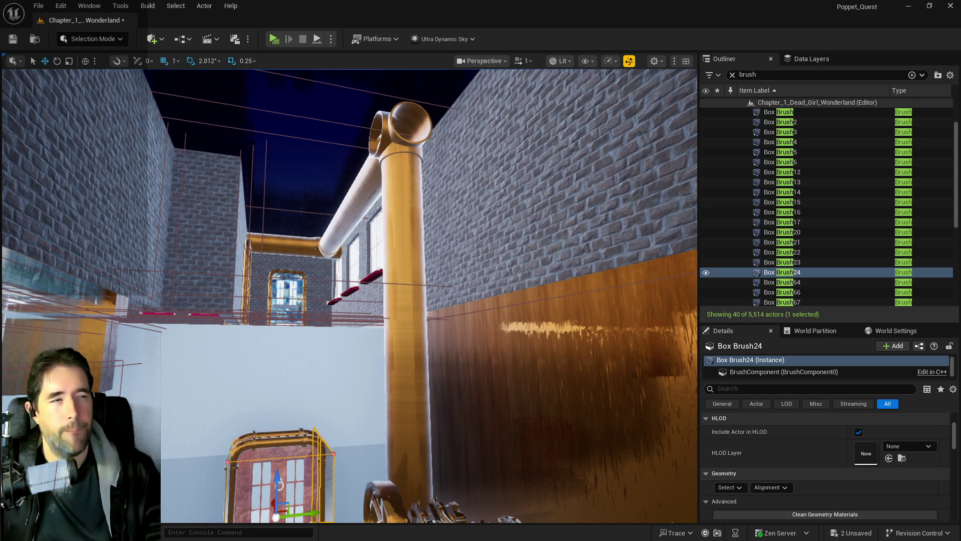
key(f)
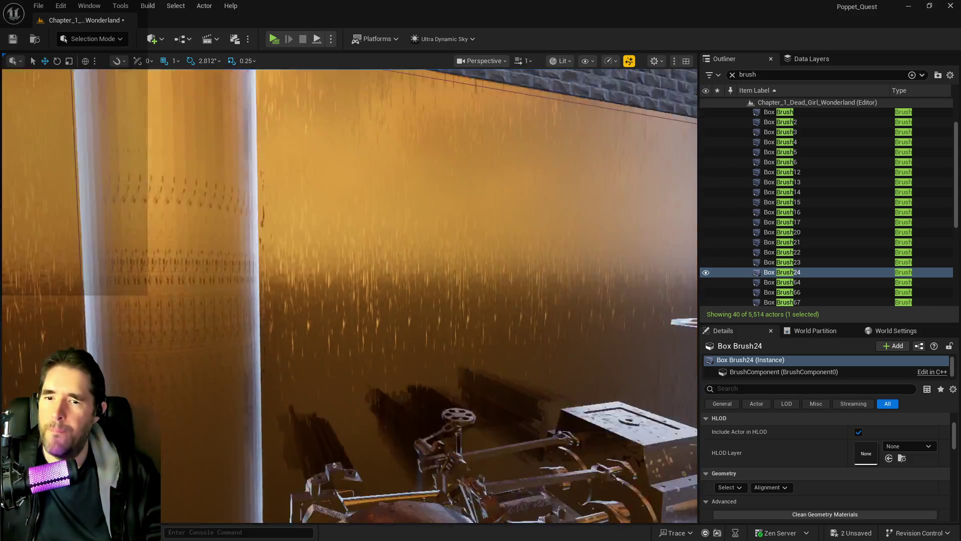
scroll(822, 417, up, 3)
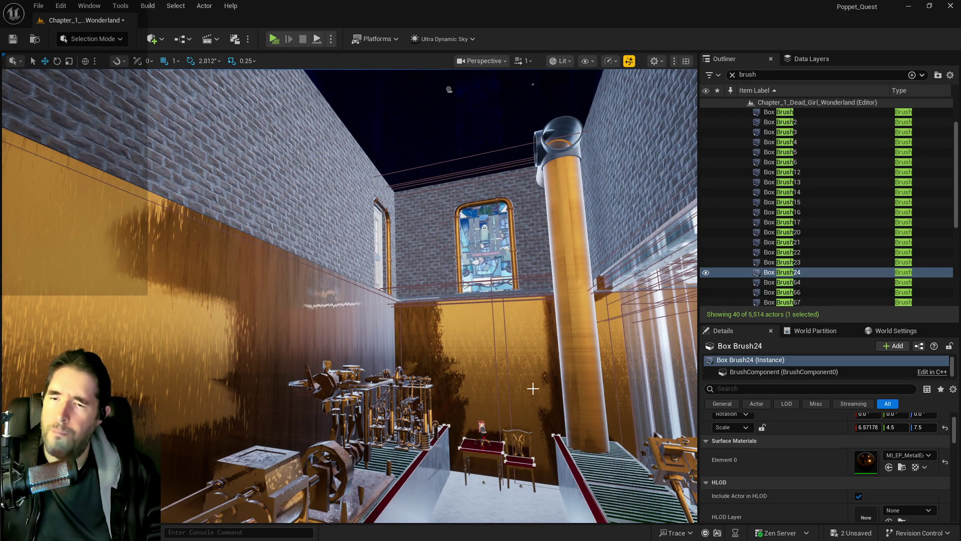
key(ctrl+z)
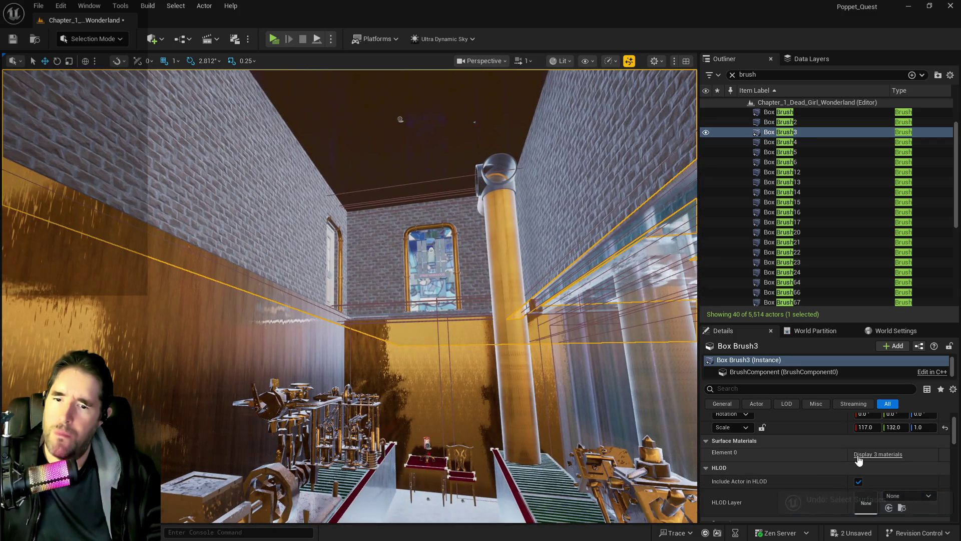
Display all three floor-brush materials, including Inst_Wallpaper, and fly over the machinery and walkway.
click(859, 459)
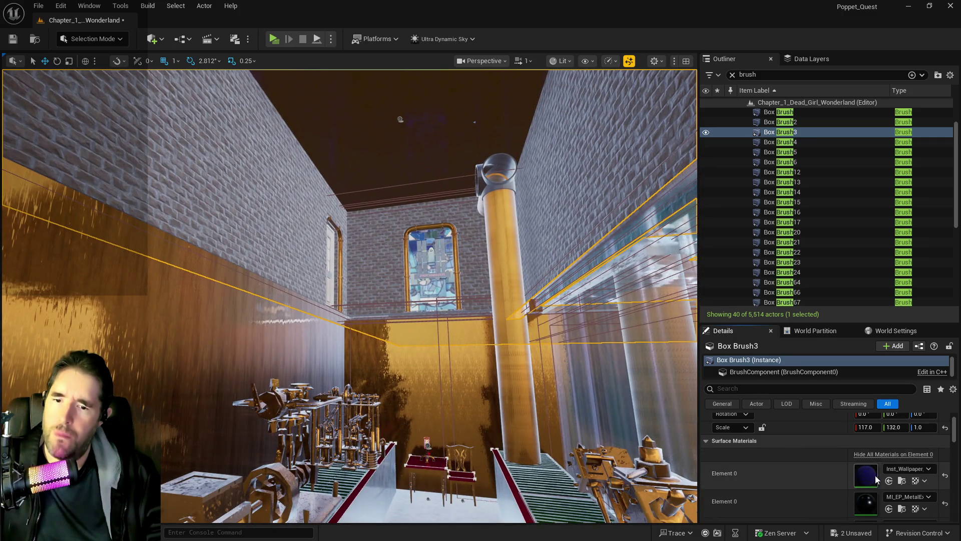
scroll(846, 479, down, 3)
scroll(349, 296, up, 2)
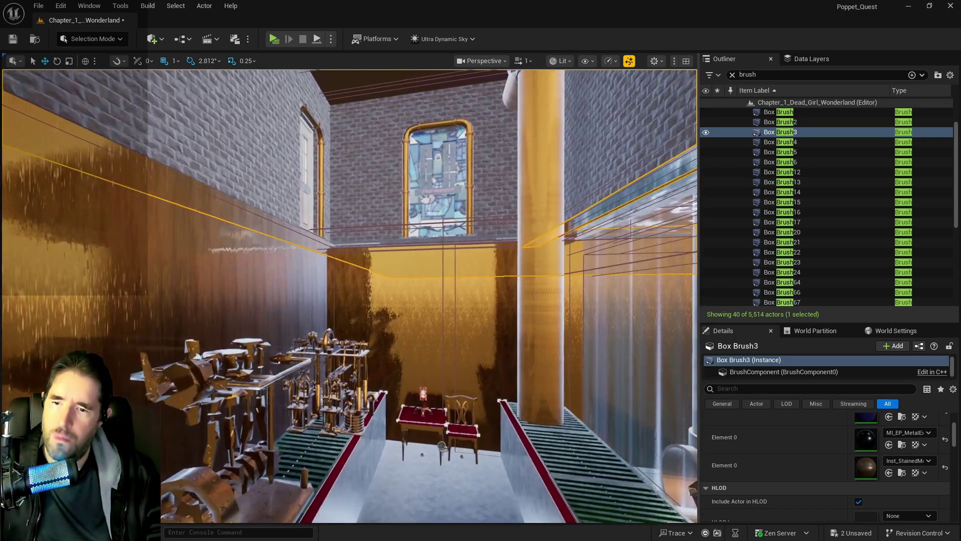
scroll(349, 295, up, 2)
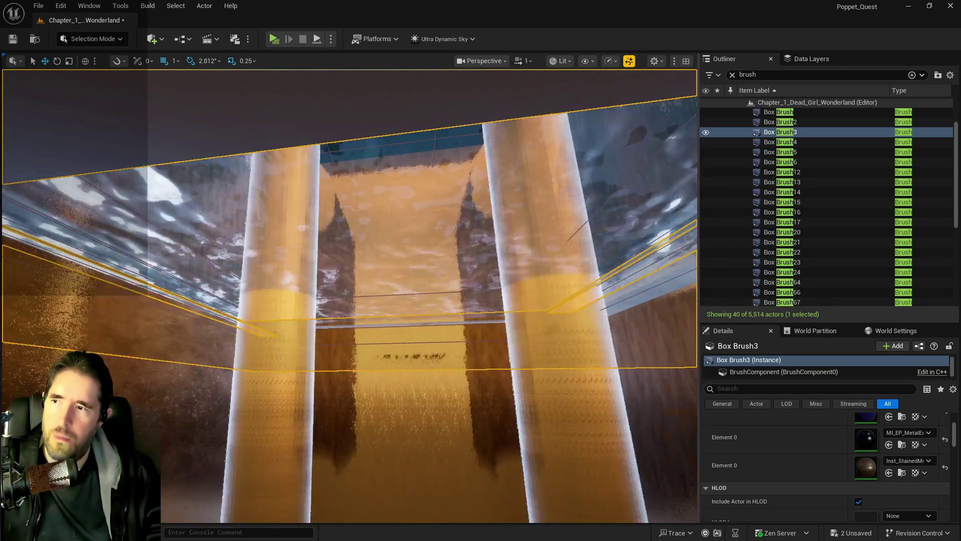
scroll(349, 295, up, 2)
scroll(349, 295, down, 3)
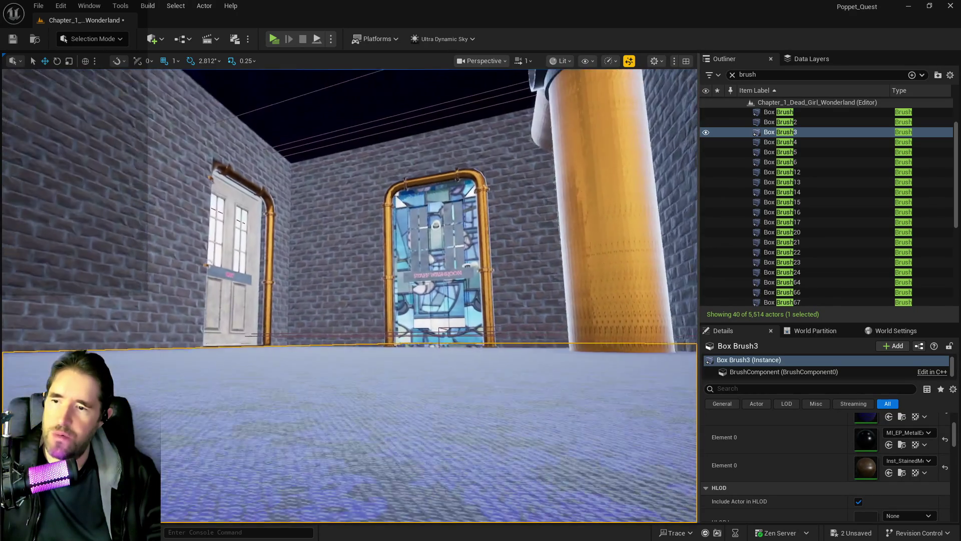
mouse_move(349, 295)
mouse_down()
mouse_move(401, 270)
mouse_move(440, 271)
mouse_move(451, 280)
mouse_move(466, 271)
mouse_move(451, 270)
mouse_up()
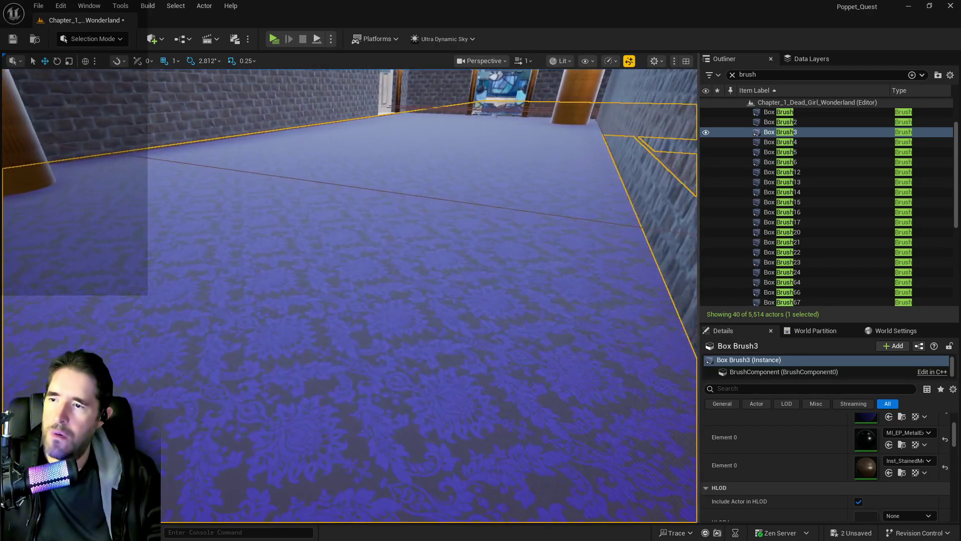
drag(250, 267, 249, 267)
click(249, 267)
click(250, 267)
drag(238, 367, 238, 367)
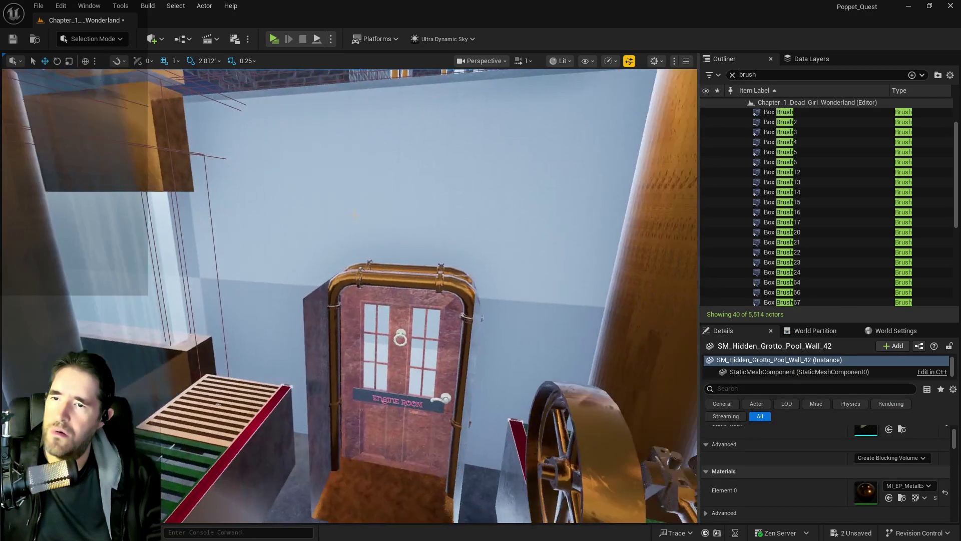
click(383, 213)
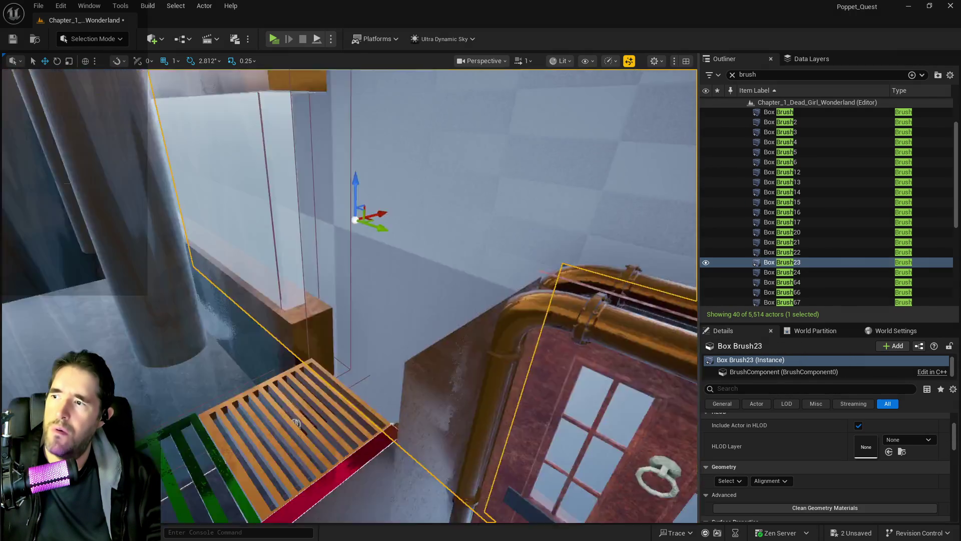
mouse_move(295, 423)
mouse_down()
mouse_move(354, 278)
mouse_move(330, 350)
mouse_up()
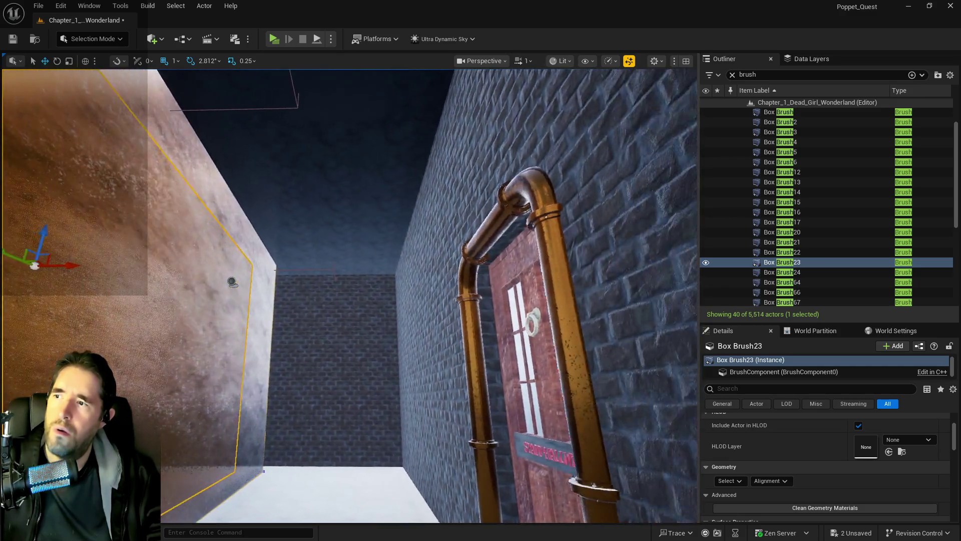
drag(232, 282, 140, 282)
mouse_move(559, 275)
mouse_down()
mouse_move(530, 268)
mouse_move(662, 247)
mouse_up()
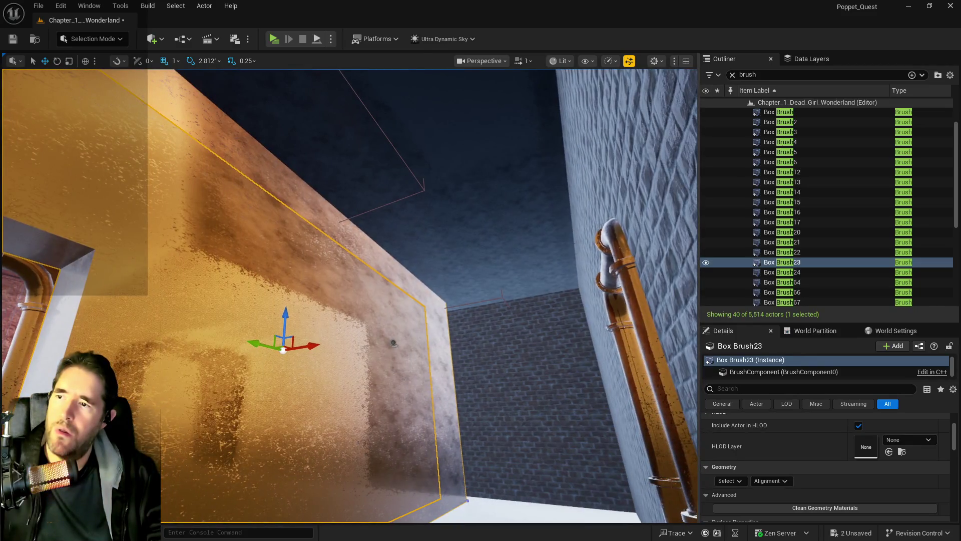
click(455, 146)
drag(351, 296, 316, 326)
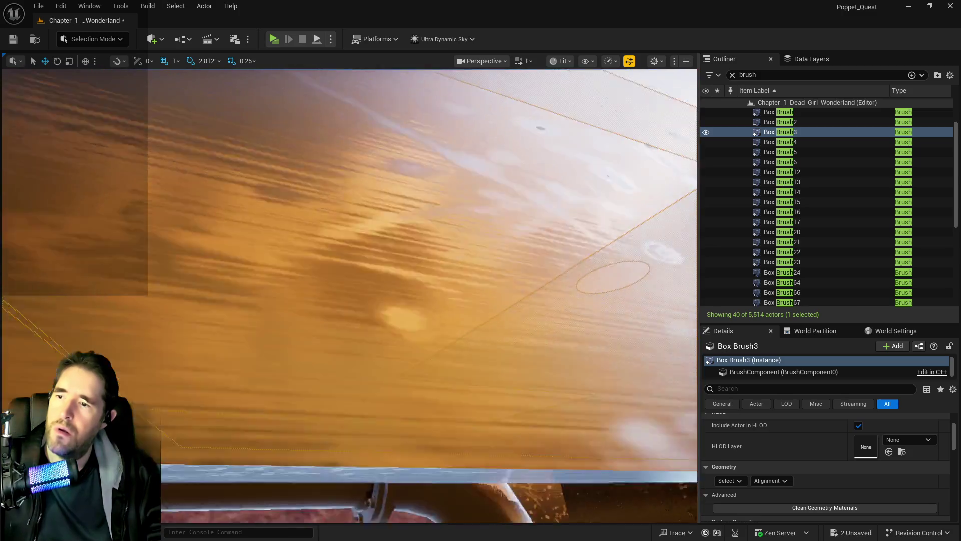
scroll(351, 296, down, 5)
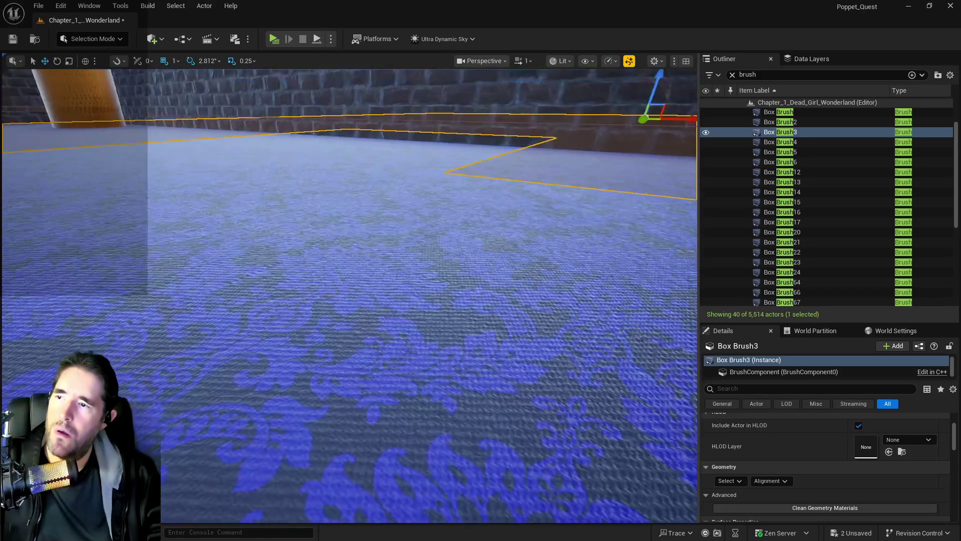
drag(351, 296, 310, 297)
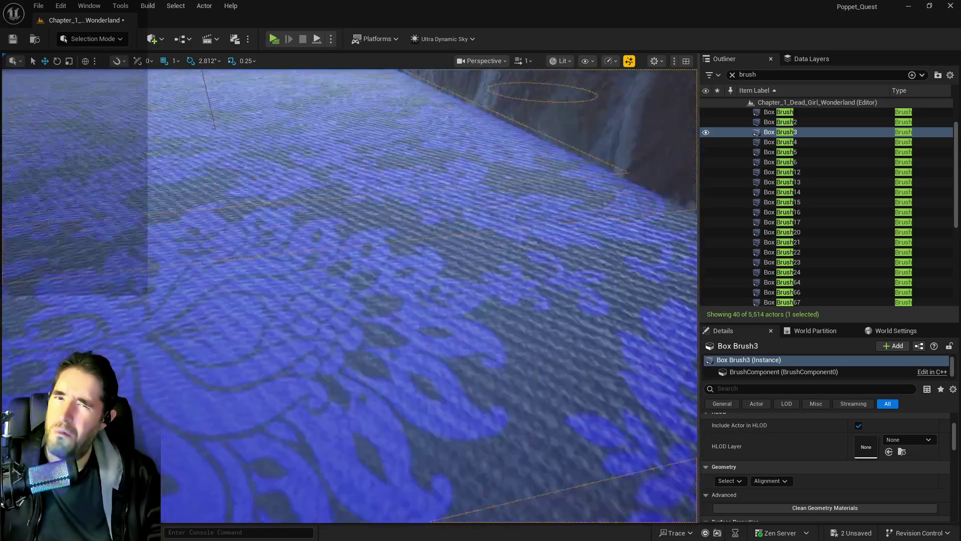
drag(310, 298, 290, 300)
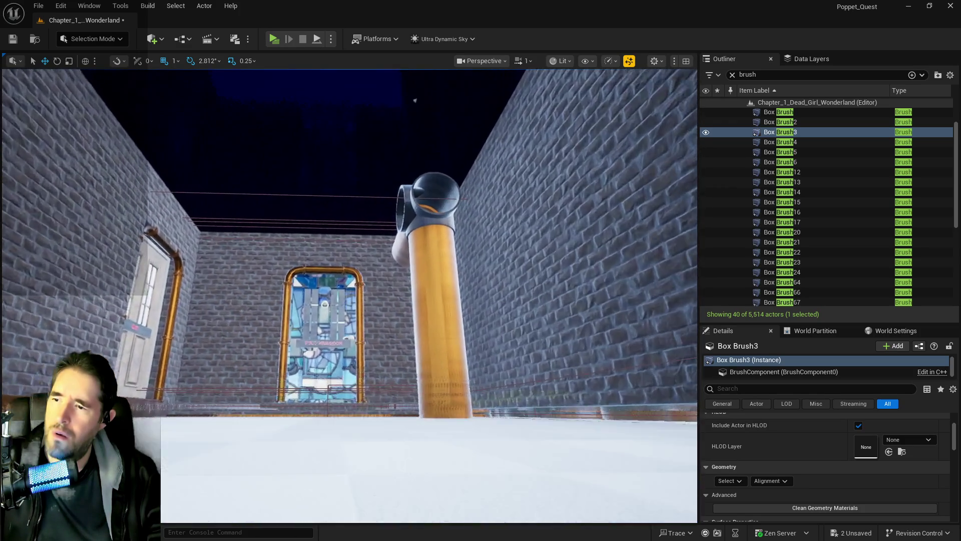
drag(290, 301, 291, 288)
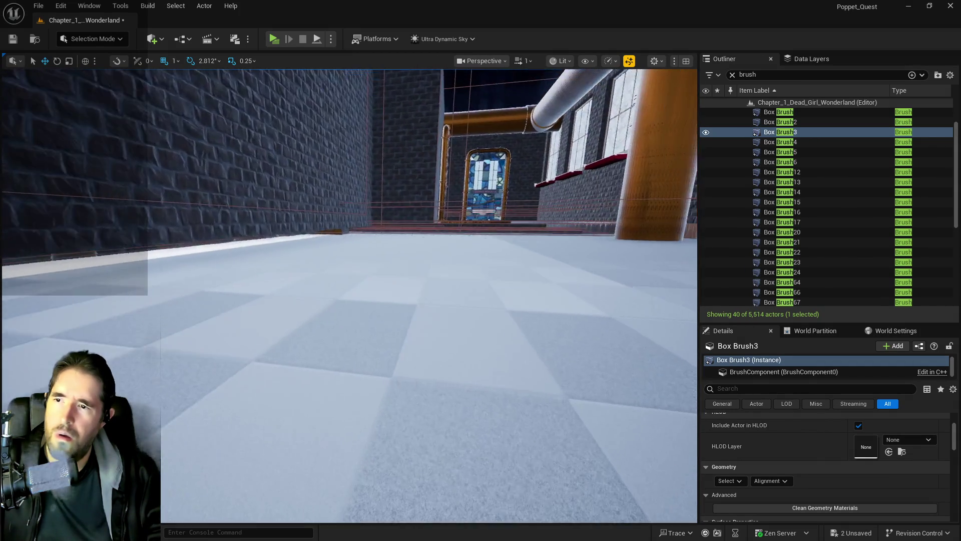
drag(350, 295, 350, 350)
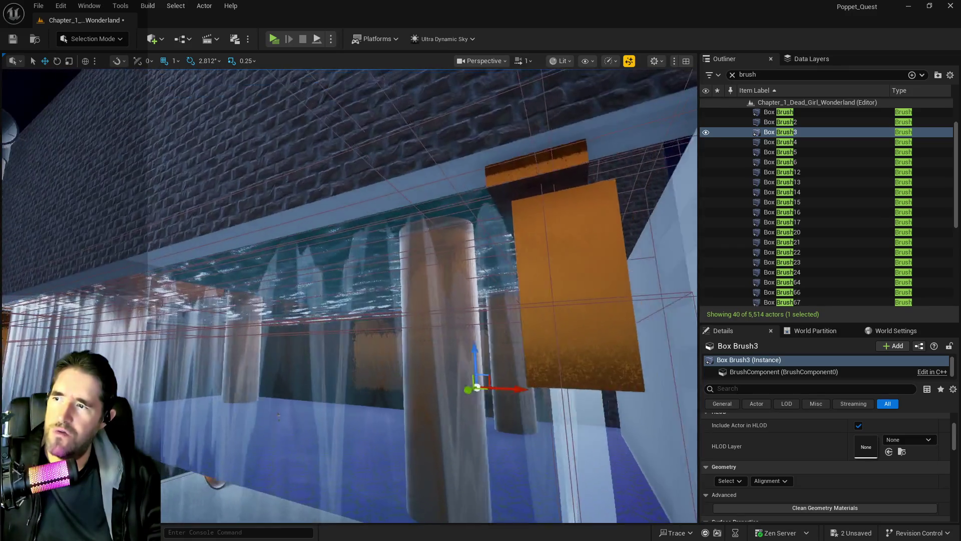
drag(350, 300, 350, 271)
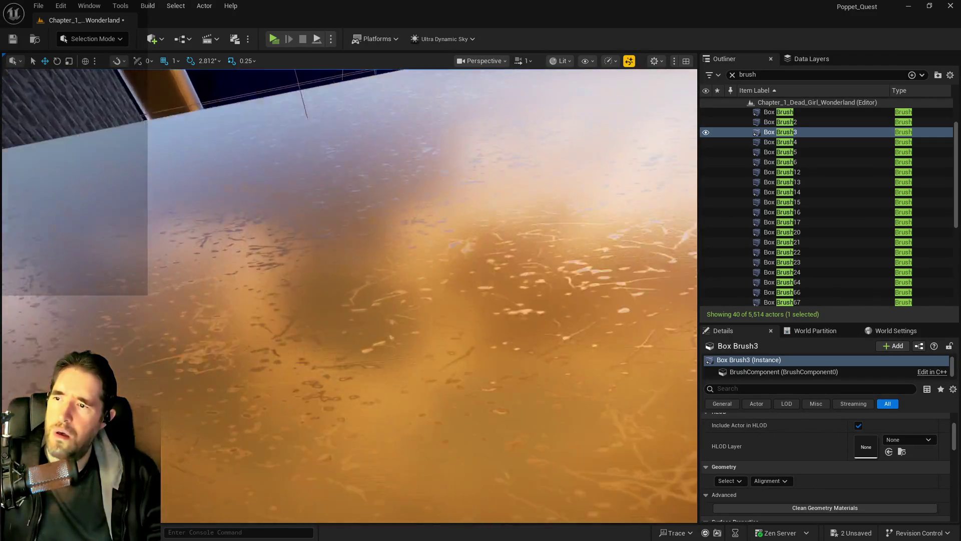
key(s)
key(w)
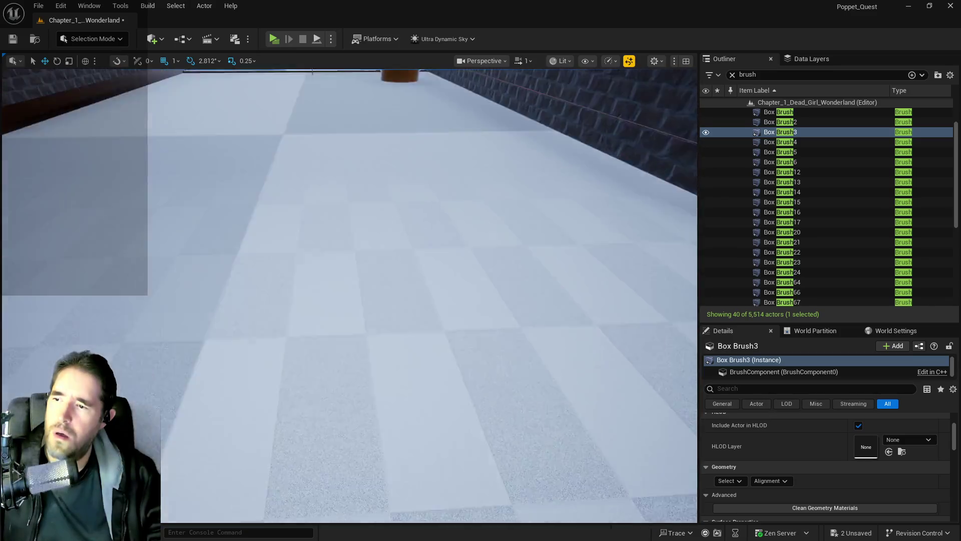
key(s)
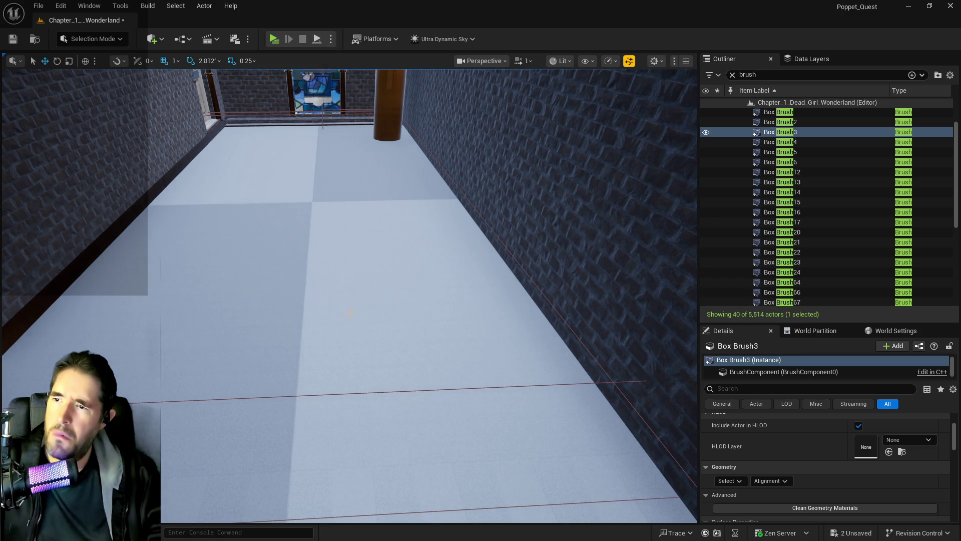
click(350, 313)
drag(350, 313, 410, 290)
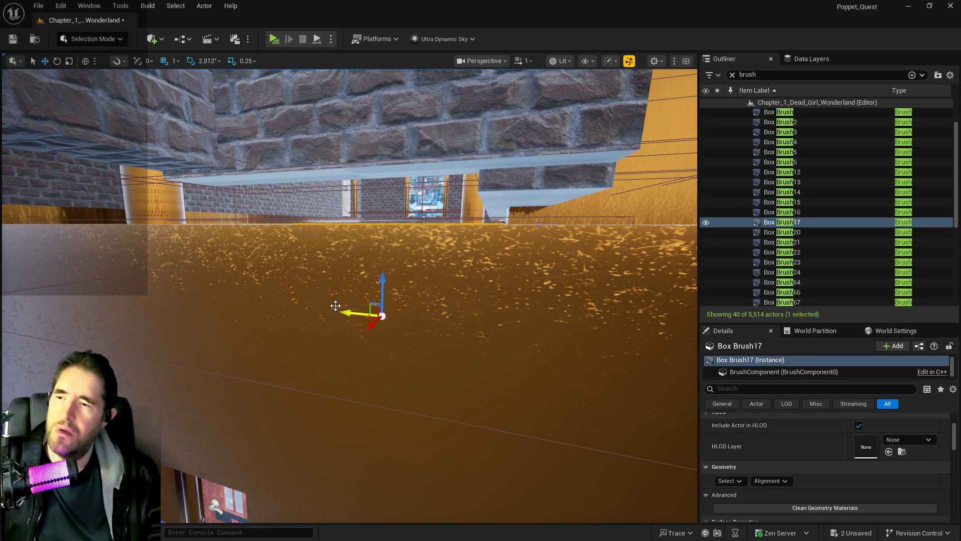
Undo the accidental floor brush selection and frame the Box Brush23 wall.
key(ctrl+z)
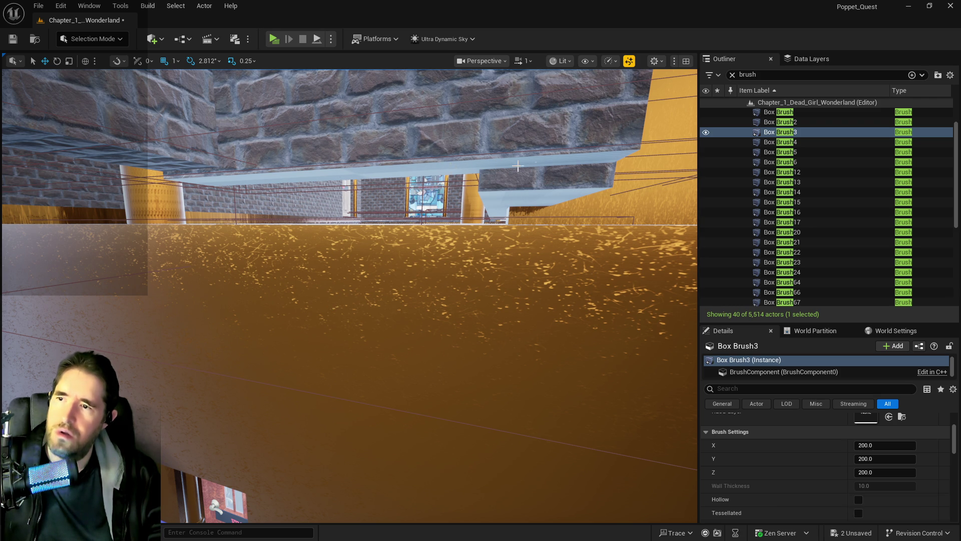
mouse_move(417, 262)
mouse_down()
mouse_move(395, 281)
mouse_move(397, 264)
mouse_up()
click(397, 264)
key(f)
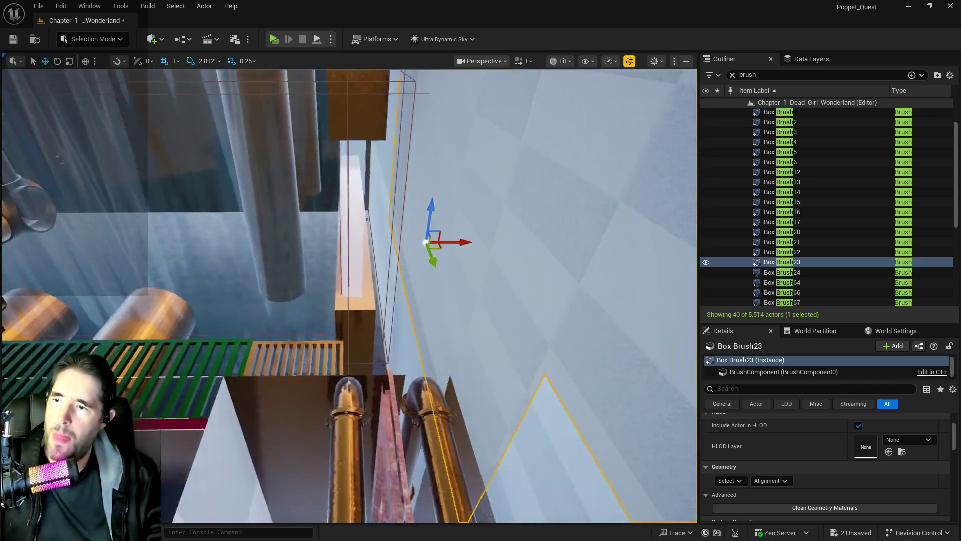
mouse_move(397, 264)
mouse_down()
mouse_move(475, 264)
mouse_move(485, 275)
mouse_up()
Delete Box Brush17 via the Outliner and select the Box Brush16 wall.
click(774, 224)
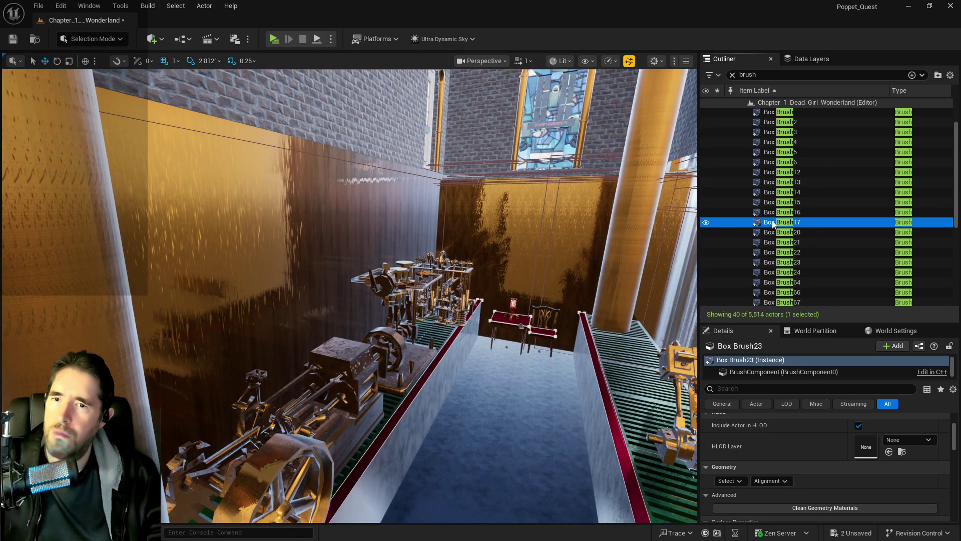
drag(541, 253, 533, 264)
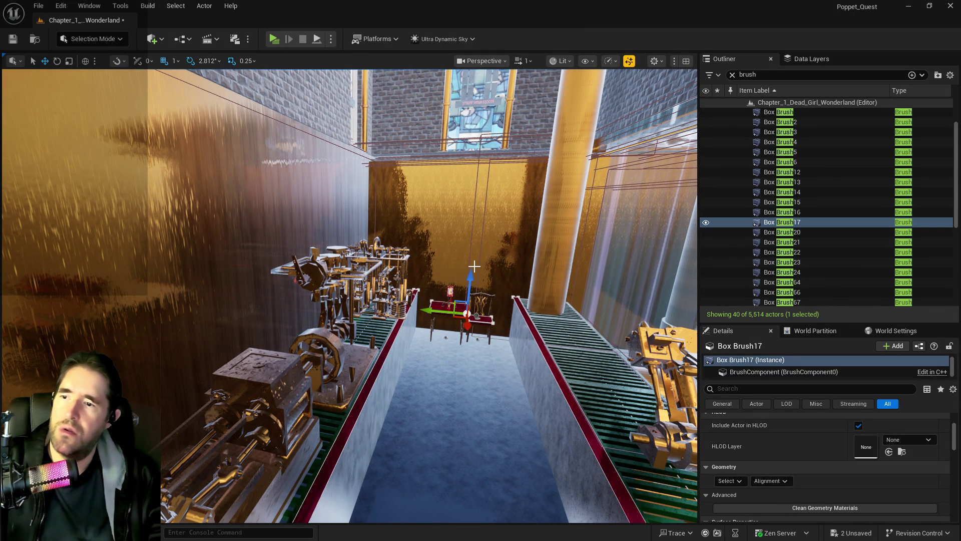
key(Delete)
drag(532, 264, 561, 236)
click(399, 244)
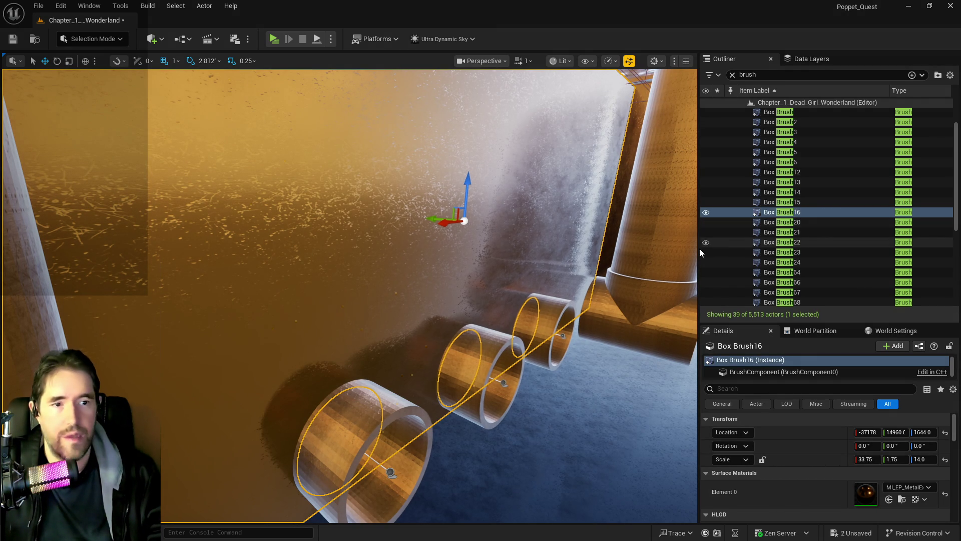
Give Box Brush16 and Box Brush23 the orange metal material.
key(f)
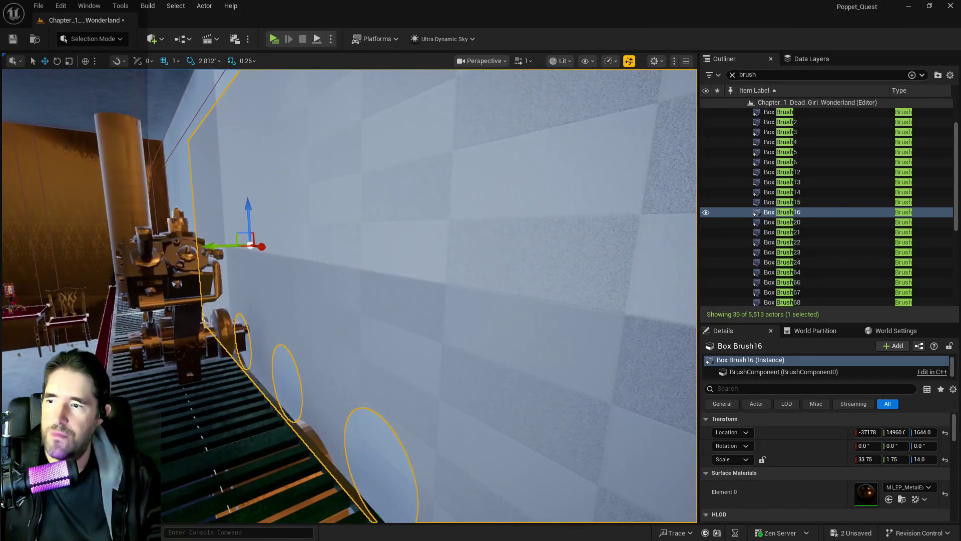
click(889, 501)
mouse_move(365, 391)
mouse_down()
mouse_move(500, 351)
mouse_move(651, 410)
mouse_up()
click(690, 426)
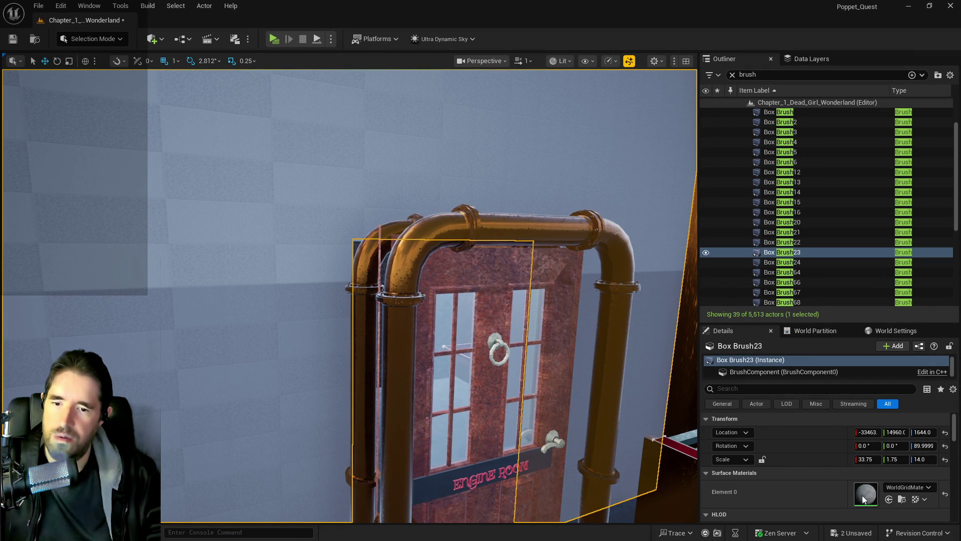
click(889, 499)
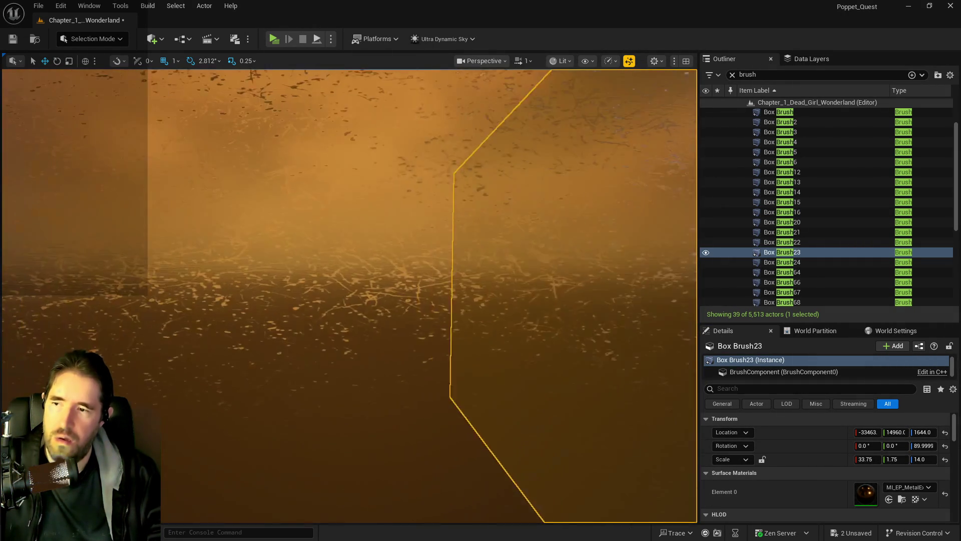
Fly into the orange room and delete two SM_Hidden_Grotto_Pool_Wall pieces.
key(w)
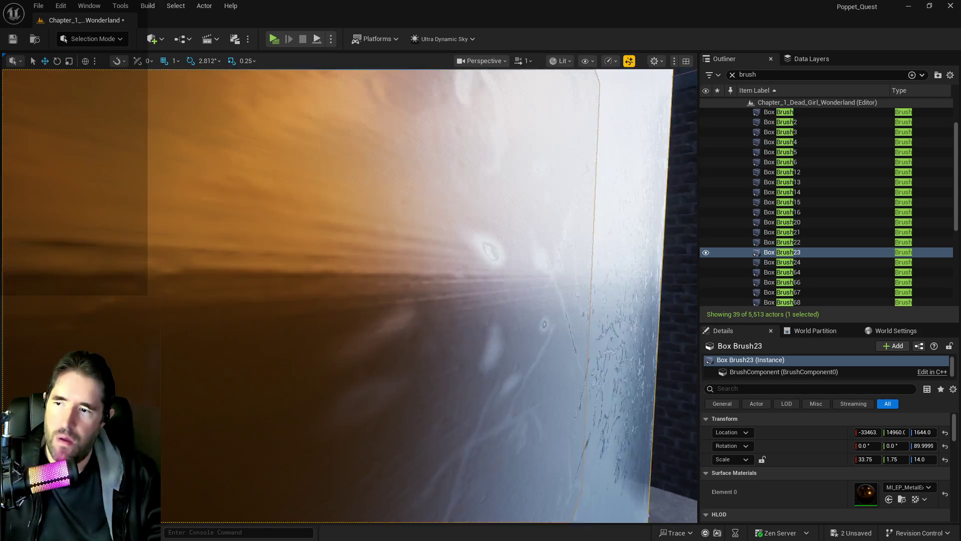
key(s)
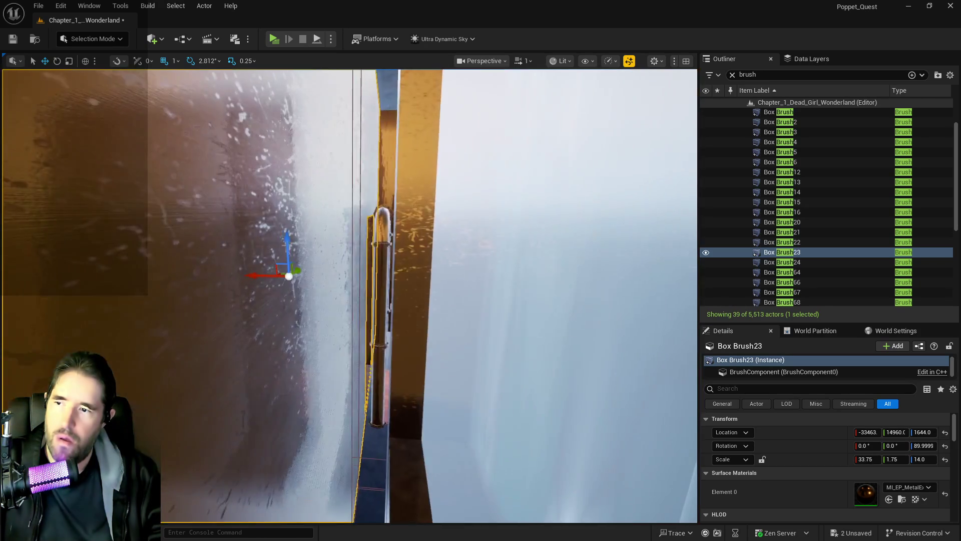
key(w)
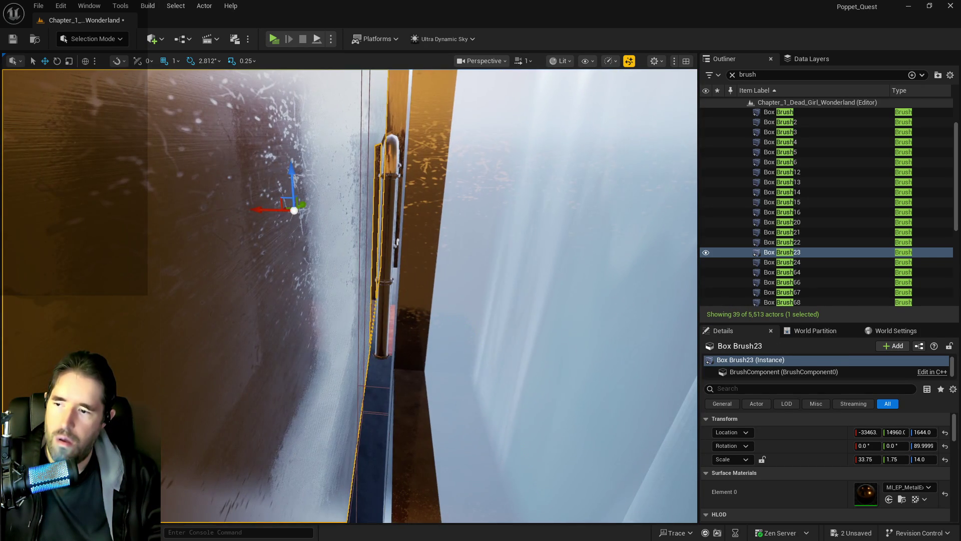
click(397, 359)
key(f)
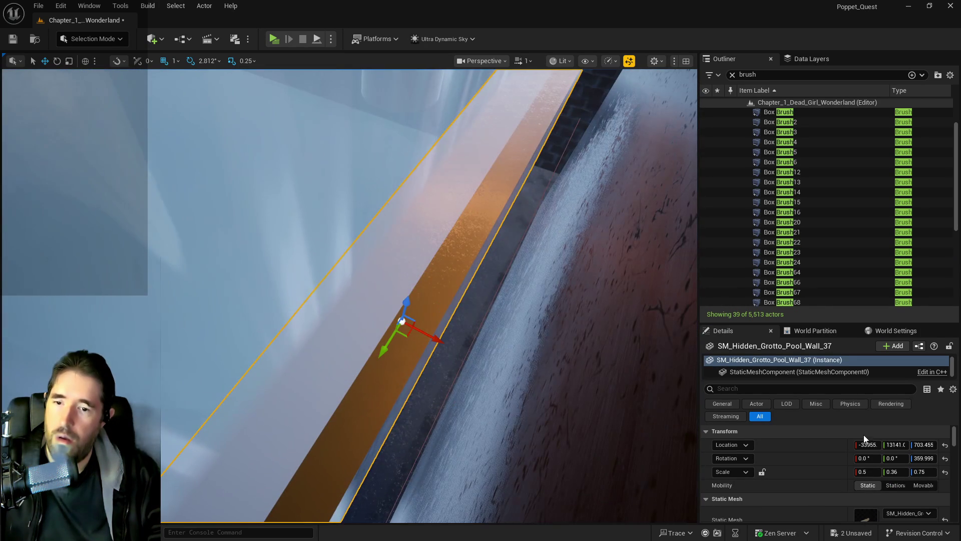
click(864, 445)
right_click(648, 386)
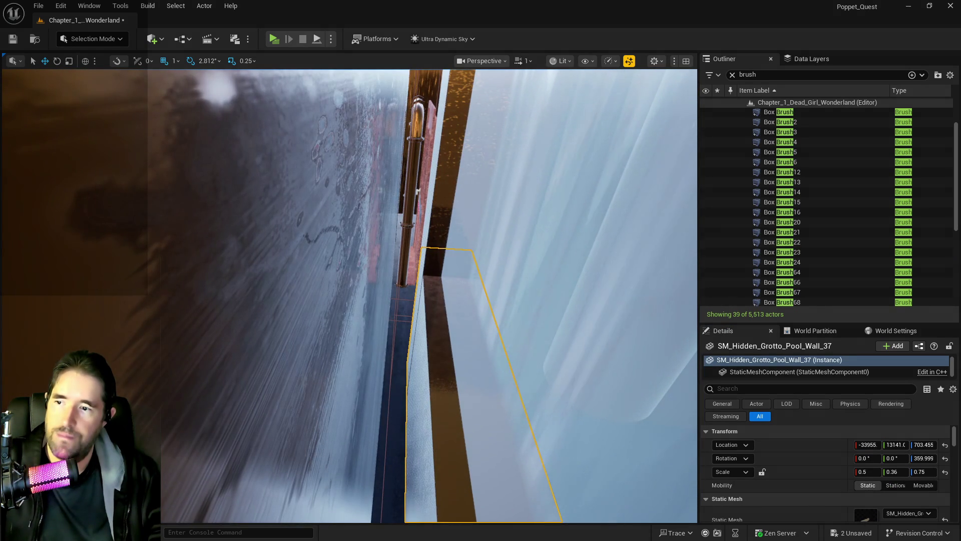
click(442, 237)
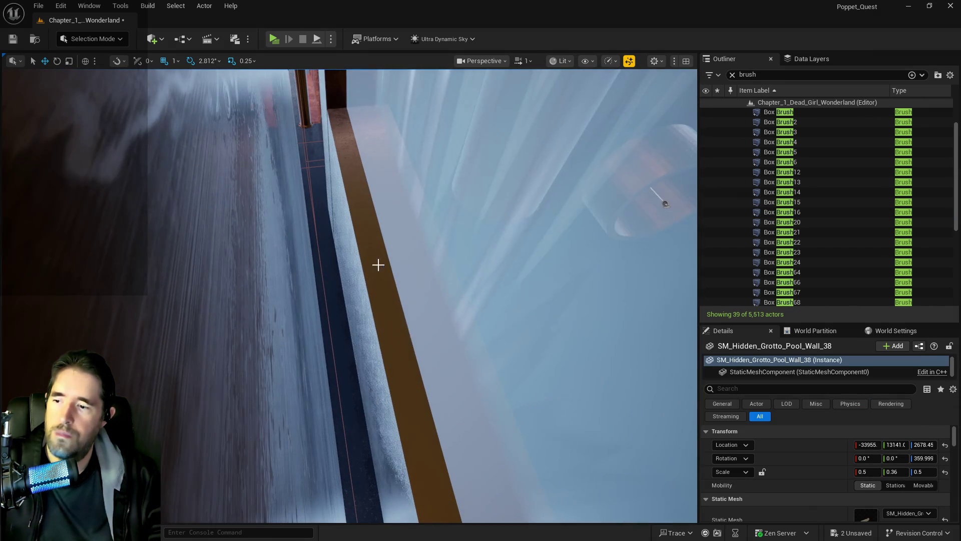
ctrl+click(359, 283)
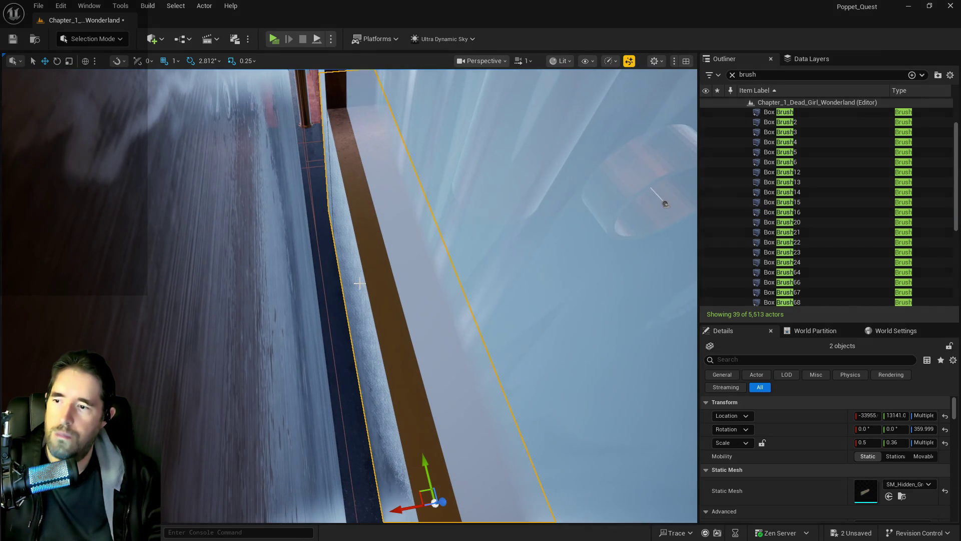
key(Delete)
Set Box Brush23's X location to -33955, nudge it along Y, and scale X to 36.3999.
click(277, 285)
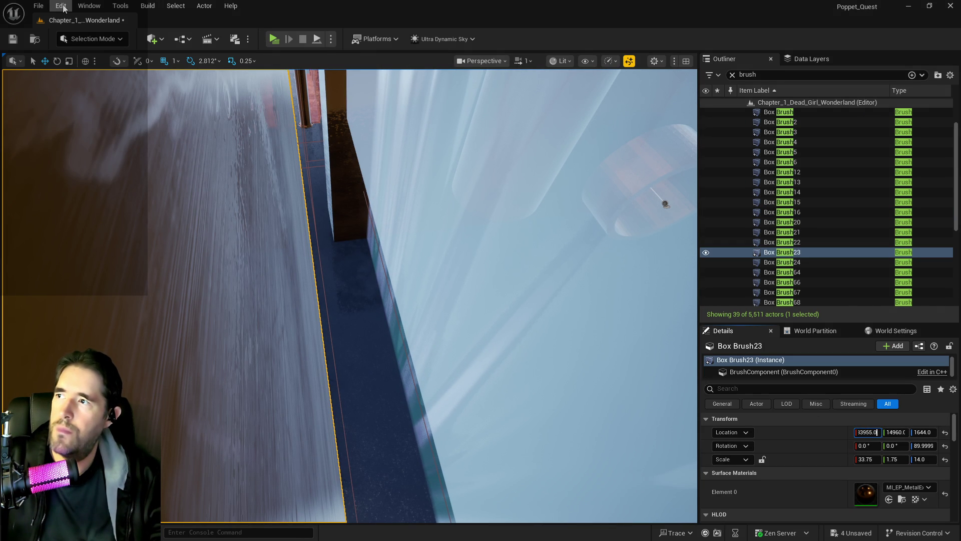
key(Return)
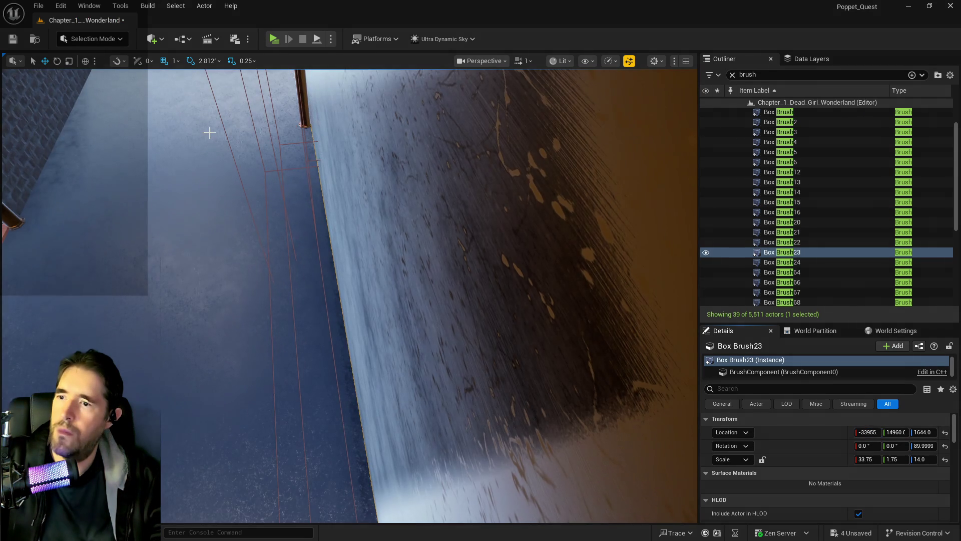
key(f)
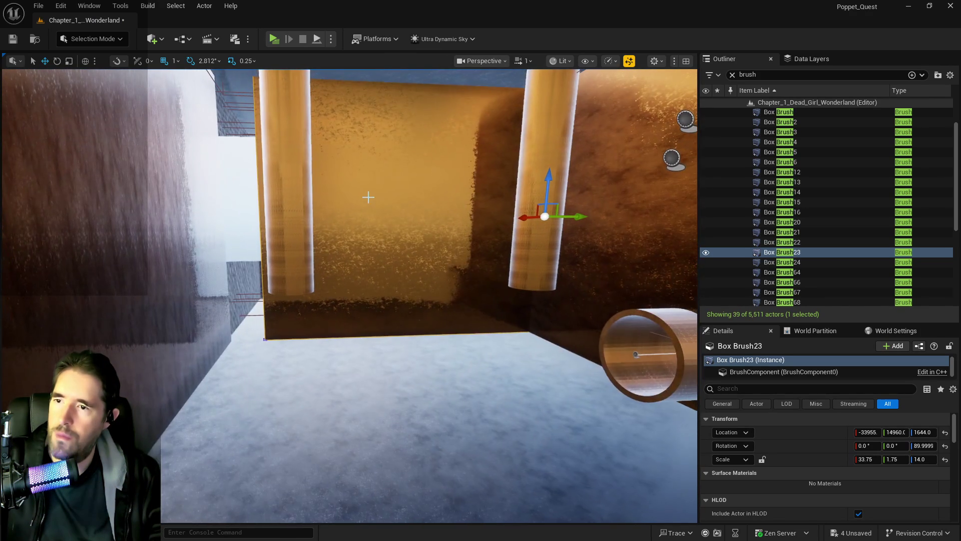
click(546, 218)
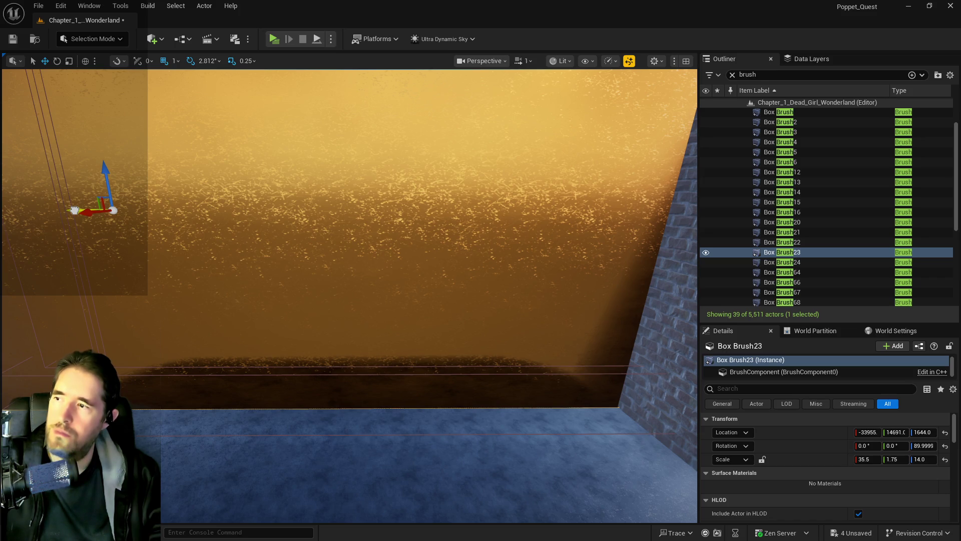
key(s)
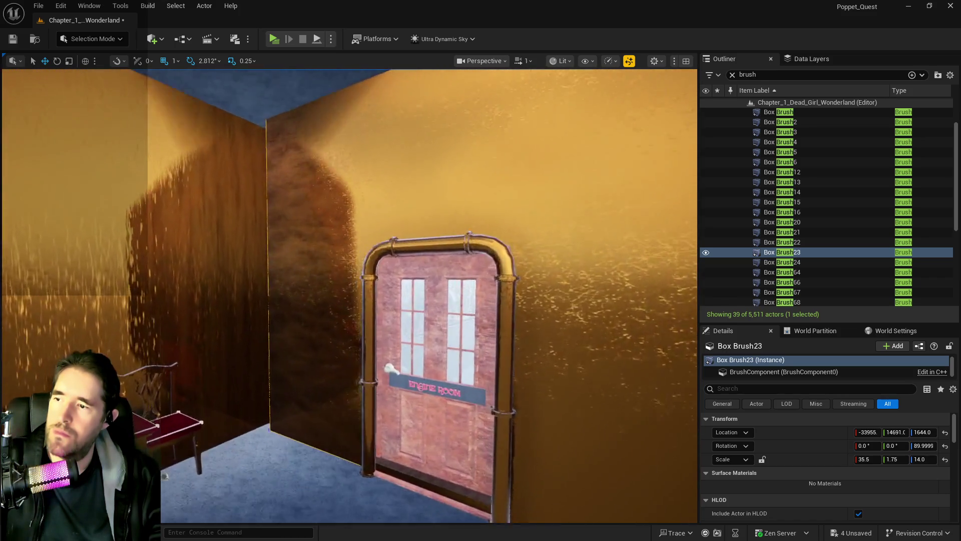
key(s)
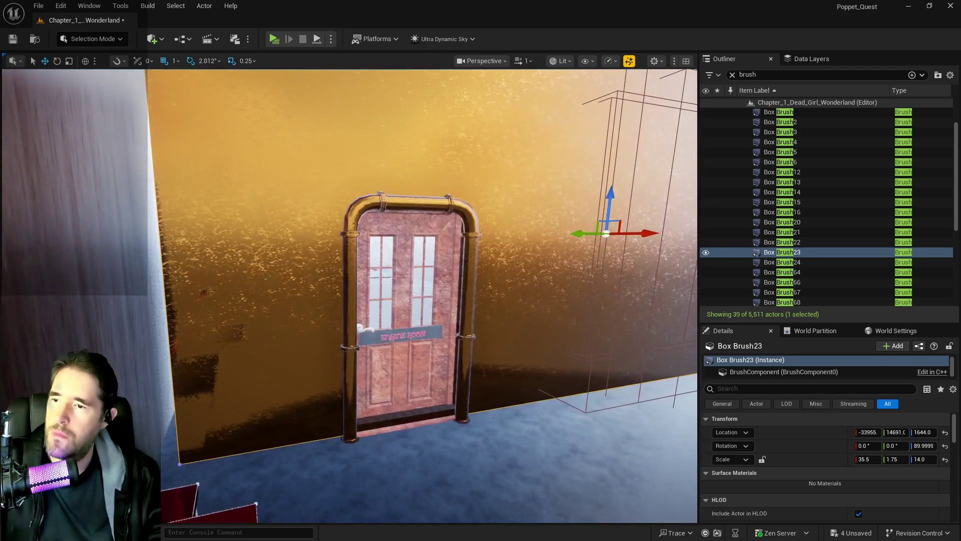
drag(576, 233, 571, 235)
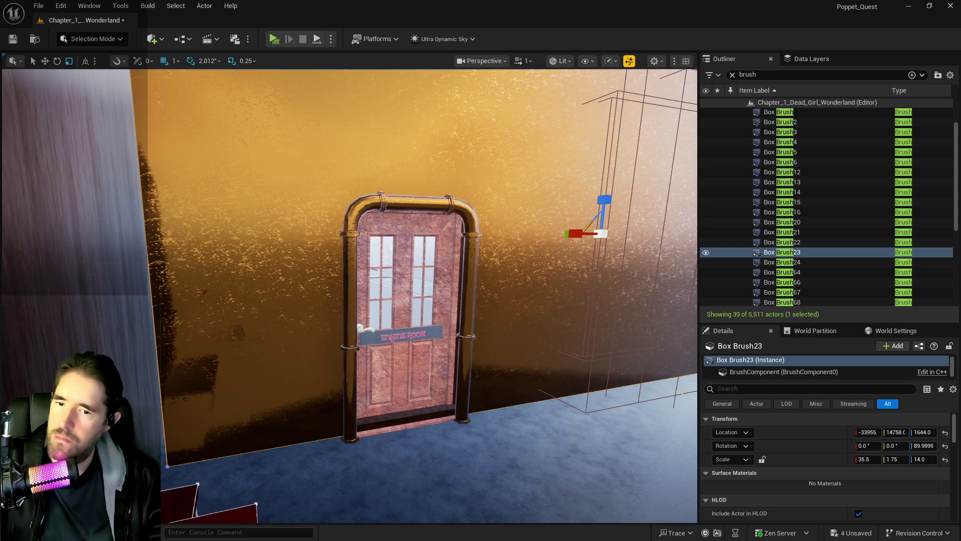
drag(868, 459, 869, 460)
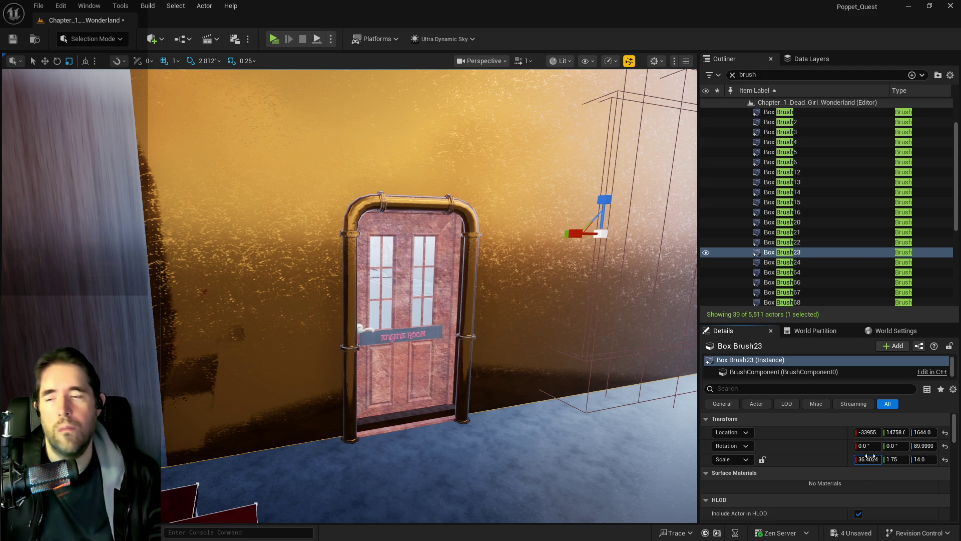
drag(870, 456, 869, 457)
Fly around the orange wall to check it, then save the level.
drag(674, 99, 674, 99)
click(523, 61)
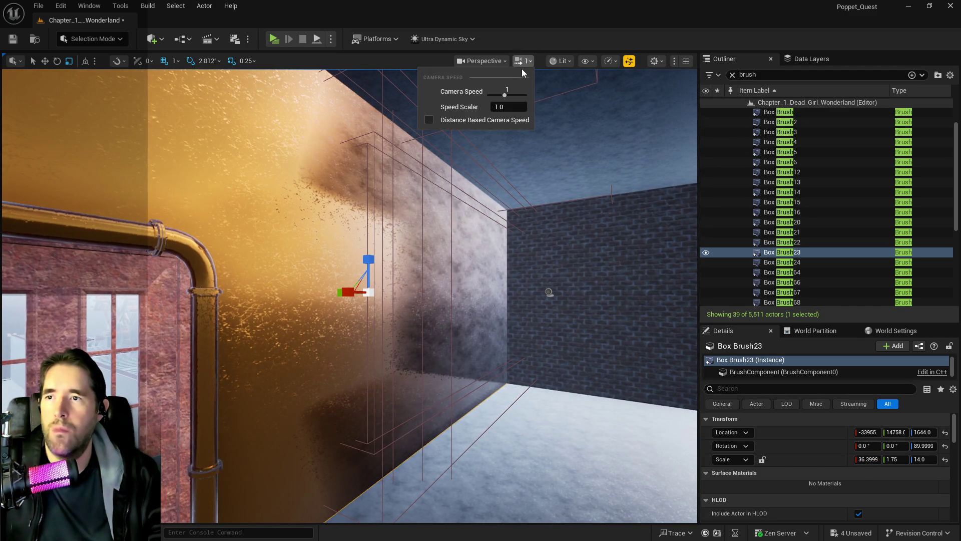
drag(526, 229, 521, 310)
drag(516, 276, 515, 277)
key(ctrl+s)
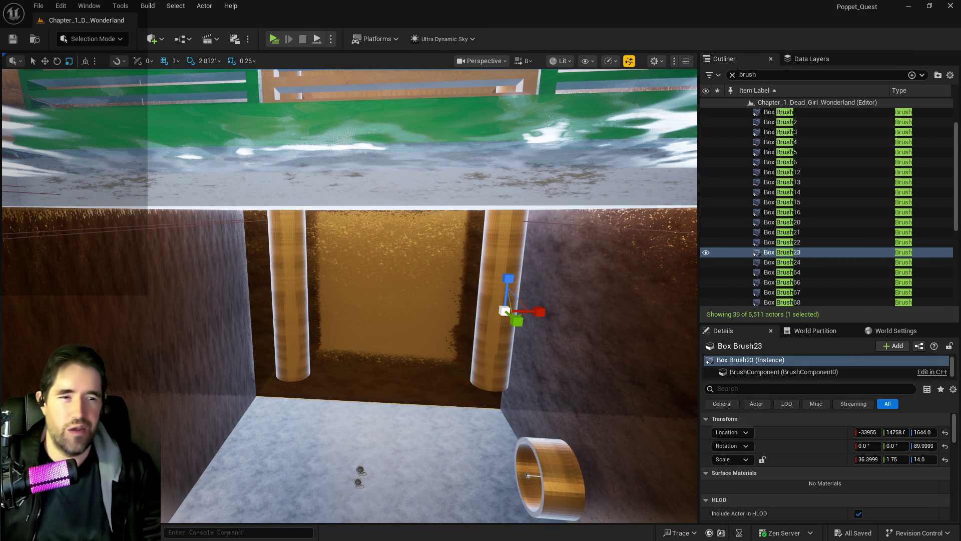
Duplicate the box brush as a window opening, raise it to 1630 and slide it along the wall.
key(ctrl+z)
drag(344, 264, 522, 264)
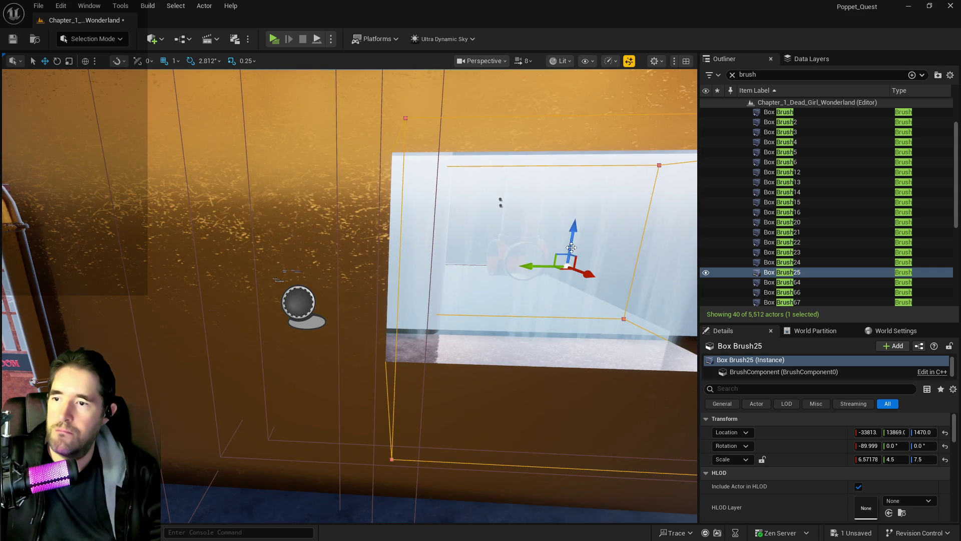
mouse_move(574, 235)
mouse_down()
mouse_move(581, 191)
mouse_move(550, 225)
mouse_move(501, 190)
mouse_move(422, 301)
mouse_move(429, 275)
mouse_move(386, 208)
mouse_move(420, 226)
mouse_move(545, 165)
mouse_up()
click(399, 215)
mouse_move(399, 215)
mouse_down()
mouse_move(408, 235)
mouse_move(397, 214)
mouse_move(576, 266)
mouse_up()
click(621, 225)
mouse_move(621, 226)
mouse_down()
mouse_move(622, 305)
mouse_move(576, 275)
mouse_move(316, 252)
mouse_up()
mouse_move(251, 251)
mouse_down()
mouse_move(350, 251)
mouse_move(456, 180)
mouse_up()
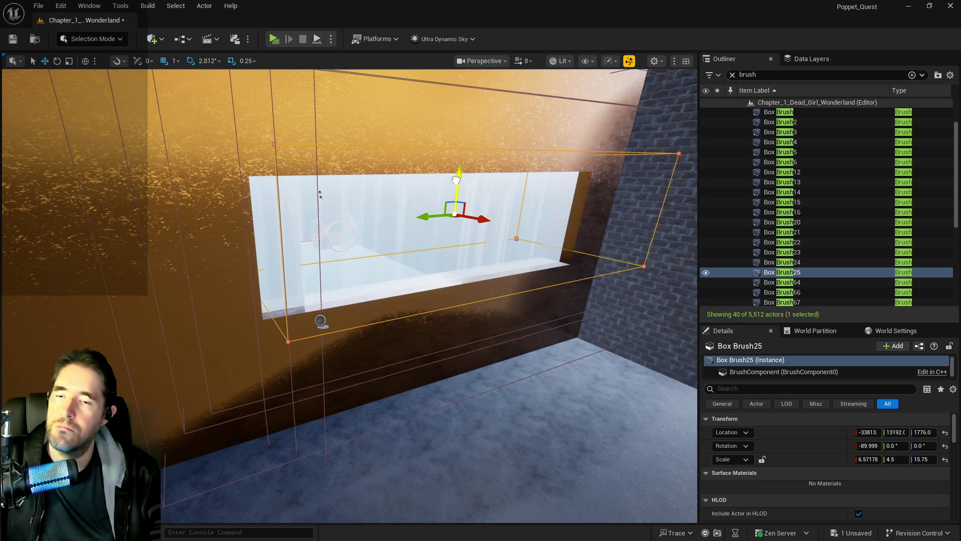
Scale the window brush taller, then lower it together with a second brush.
key(e)
key(r)
drag(456, 180, 459, 173)
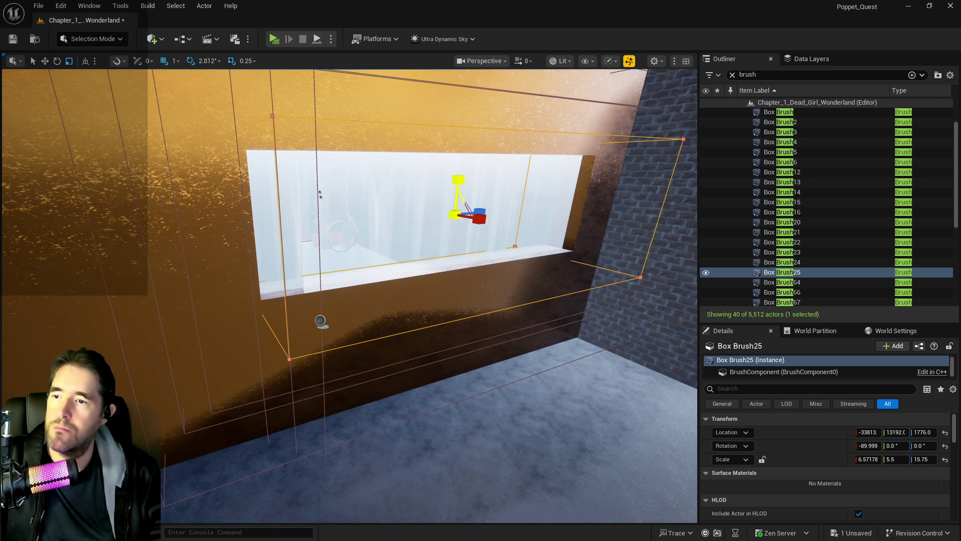
mouse_move(459, 170)
mouse_down()
mouse_move(360, 173)
mouse_move(436, 170)
mouse_move(360, 171)
mouse_move(343, 141)
mouse_move(345, 150)
mouse_up()
drag(444, 191, 444, 191)
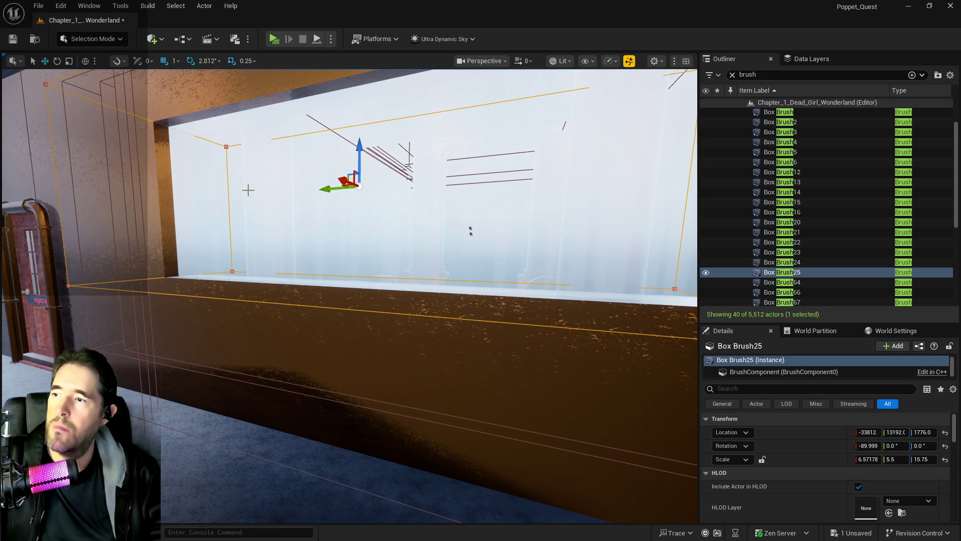
ctrl+click(258, 206)
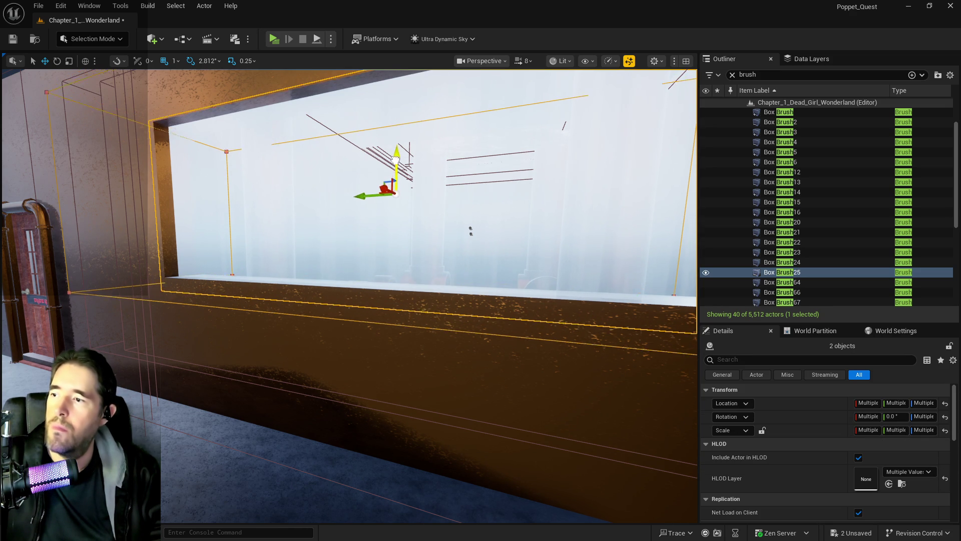
drag(393, 190, 381, 232)
click(294, 324)
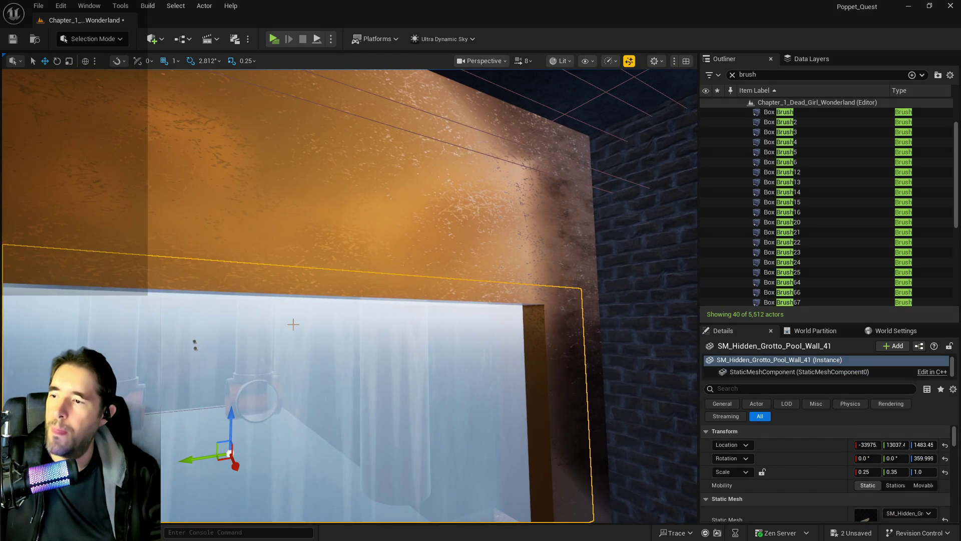
Save the level and select the left pipe, Cylinder Brush15.
drag(294, 324, 283, 331)
key(ctrl+s)
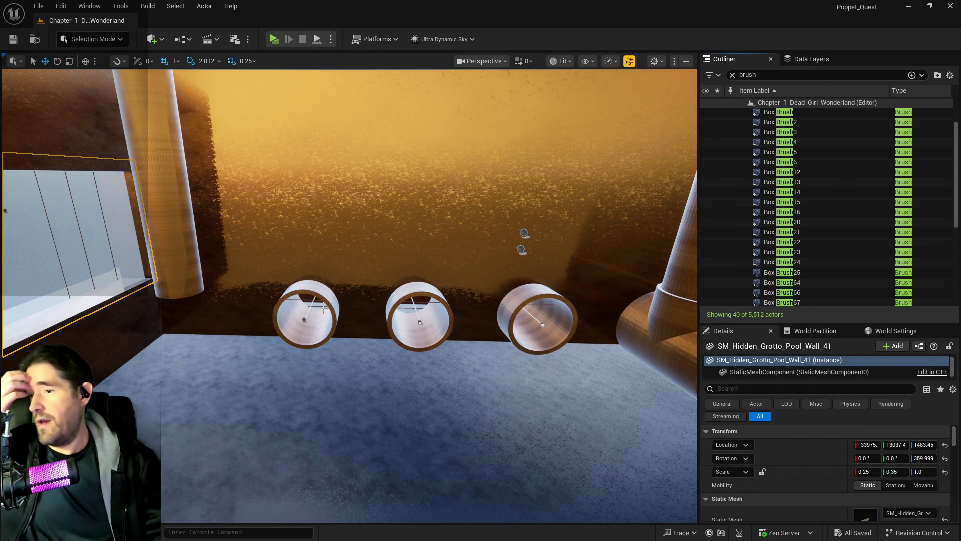
drag(328, 235, 336, 237)
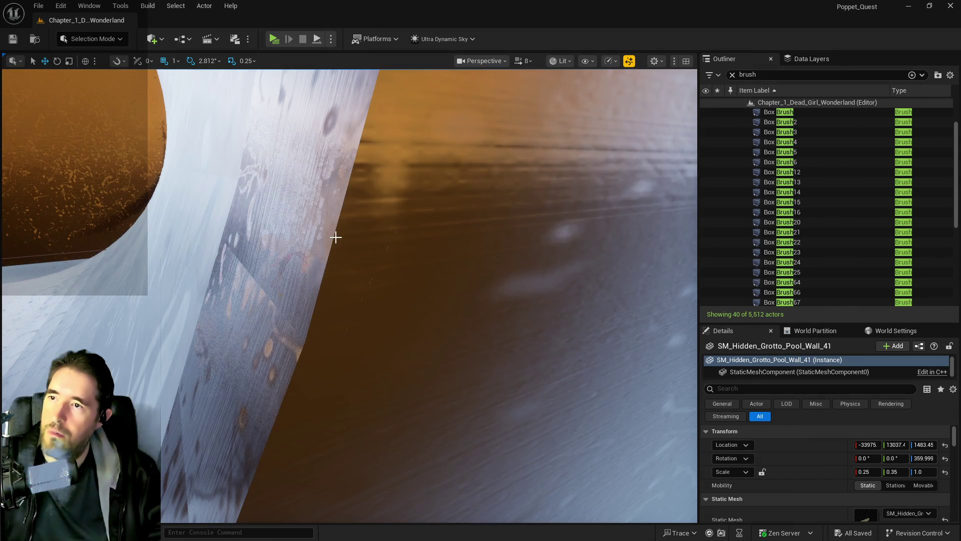
click(302, 246)
key(f)
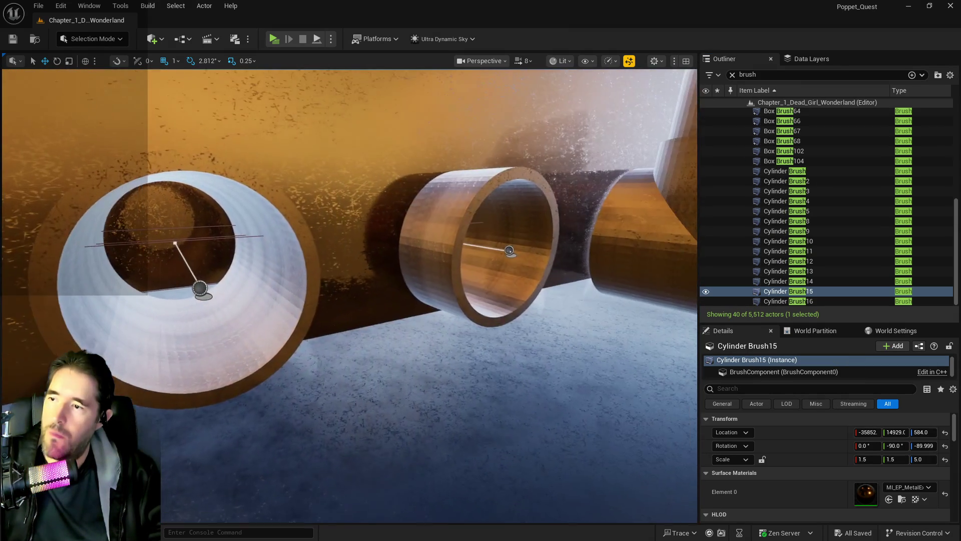
Add Cylinder Brush16, Cylinder Brush14 and the orange Box Brush16 wall to the selection.
drag(282, 235, 286, 236)
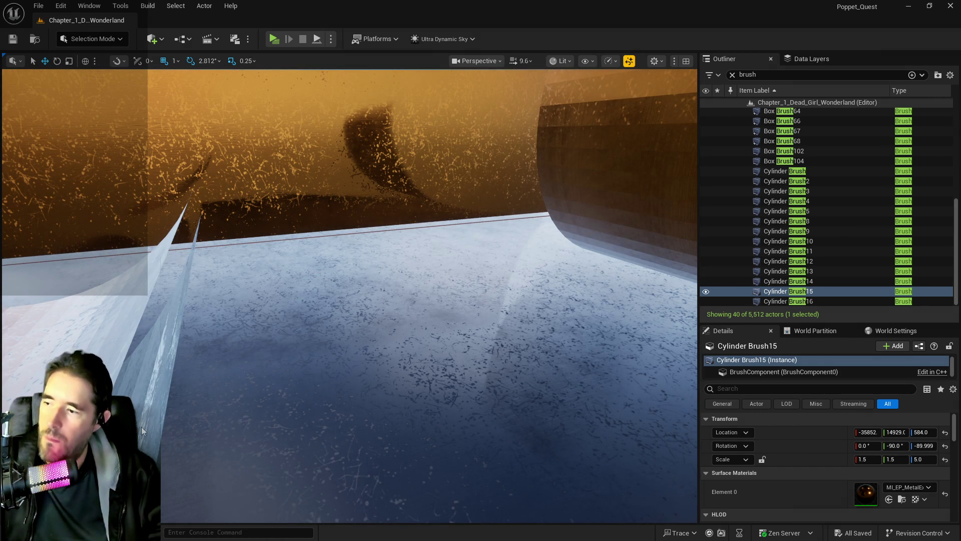
ctrl+click(142, 431)
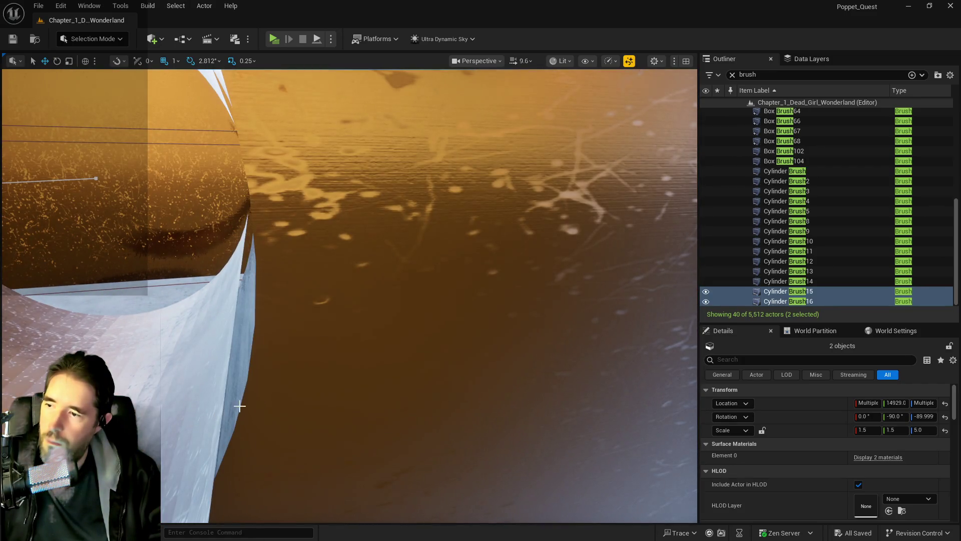
ctrl+click(237, 378)
key(f)
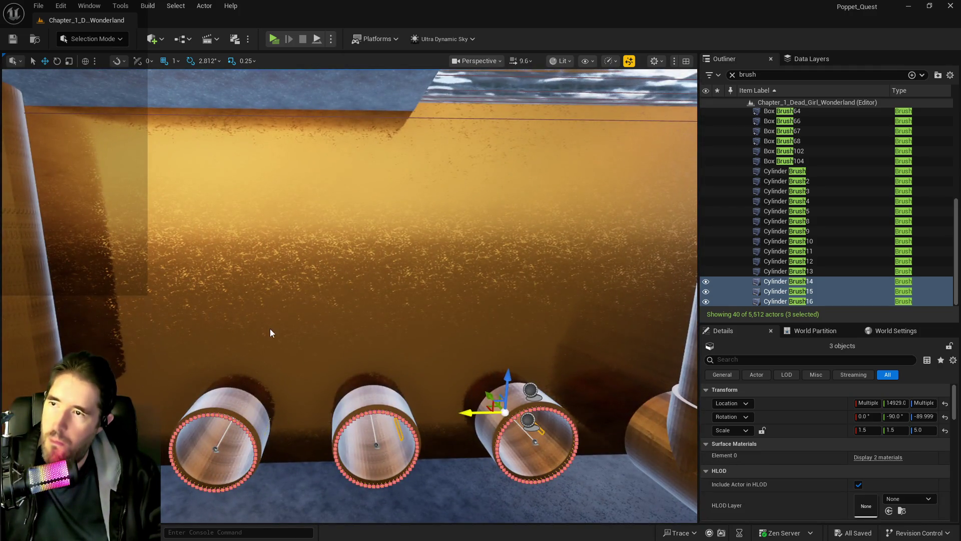
ctrl+click(270, 331)
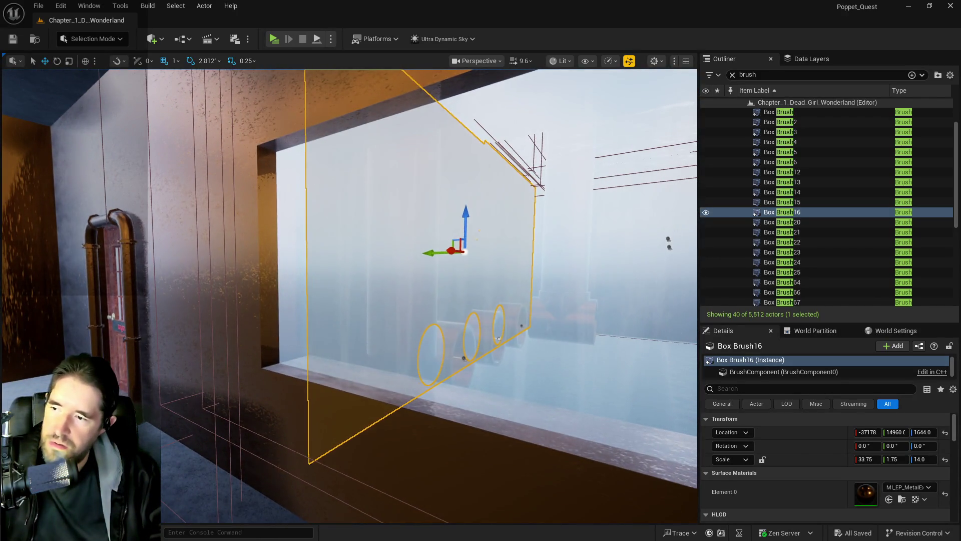
Select Box Brush25 and the second window brush and slide both along the wall.
double_click(781, 272)
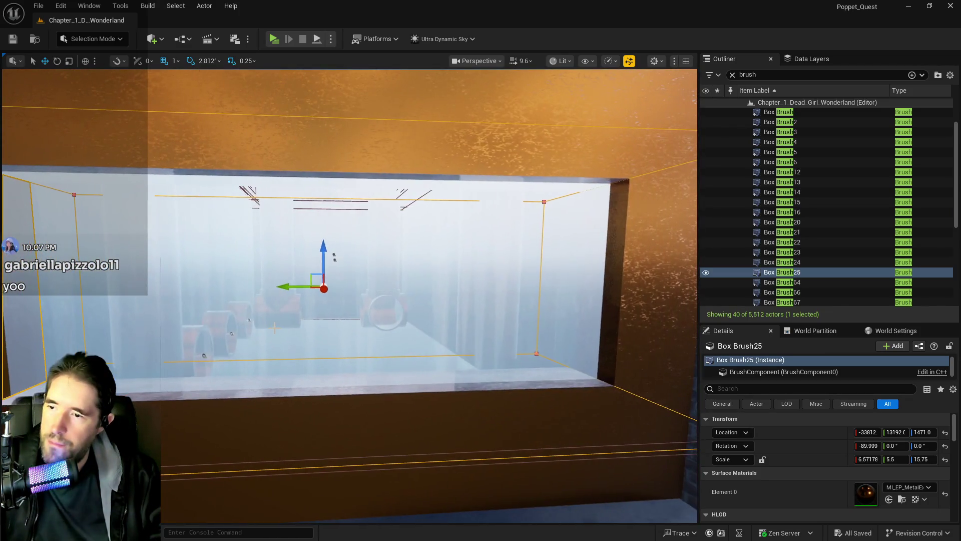
ctrl+click(321, 329)
drag(314, 283, 322, 283)
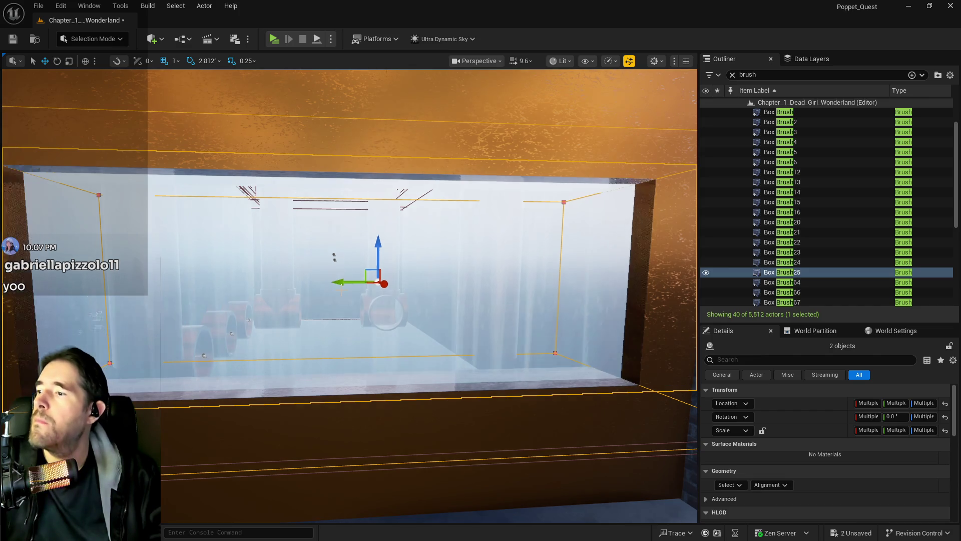
Slow the camera to speed 1.6 while flying to the wall, then select the long orange wall brush.
key(w)
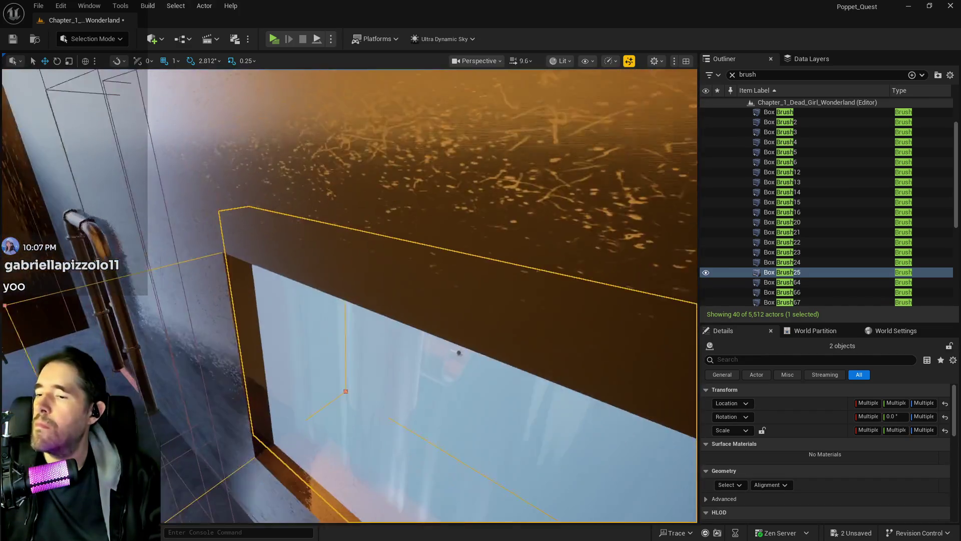
key(w)
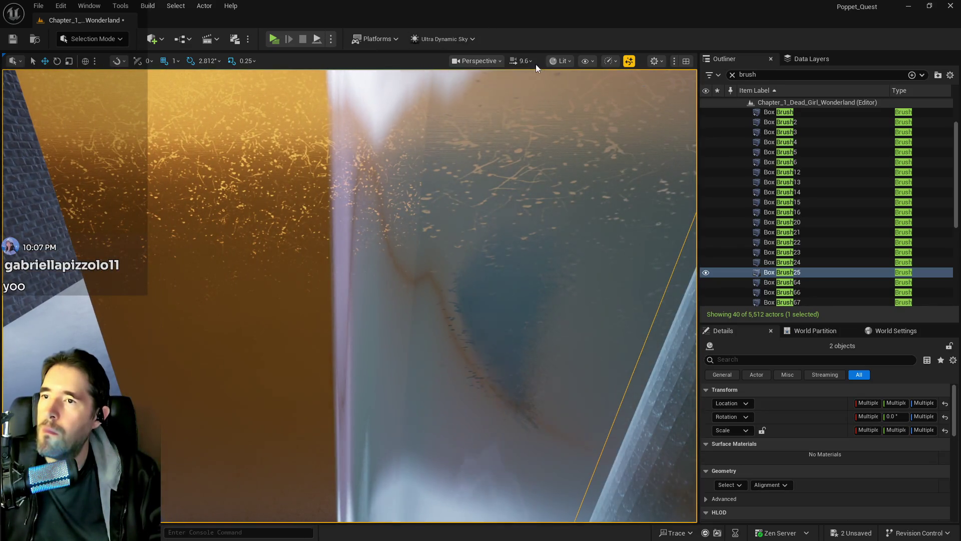
click(523, 61)
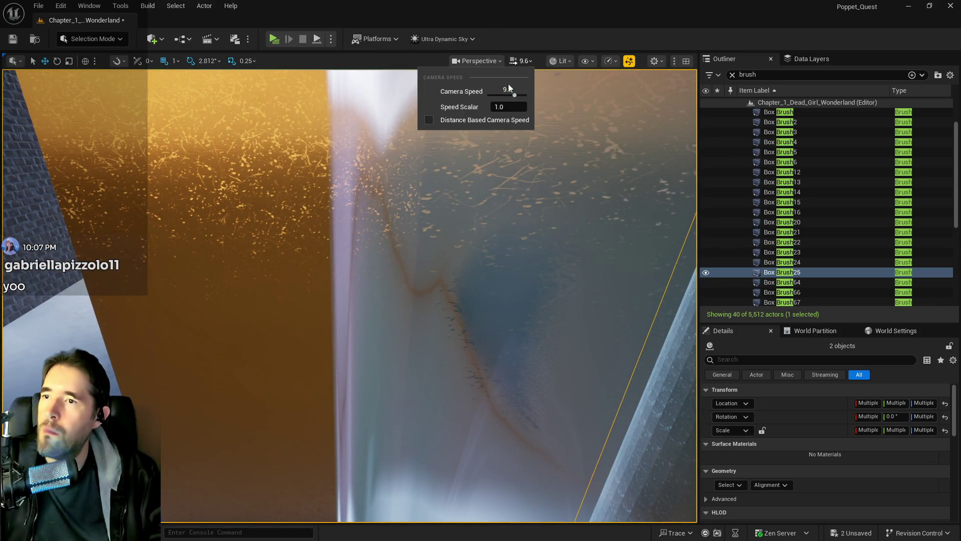
click(512, 39)
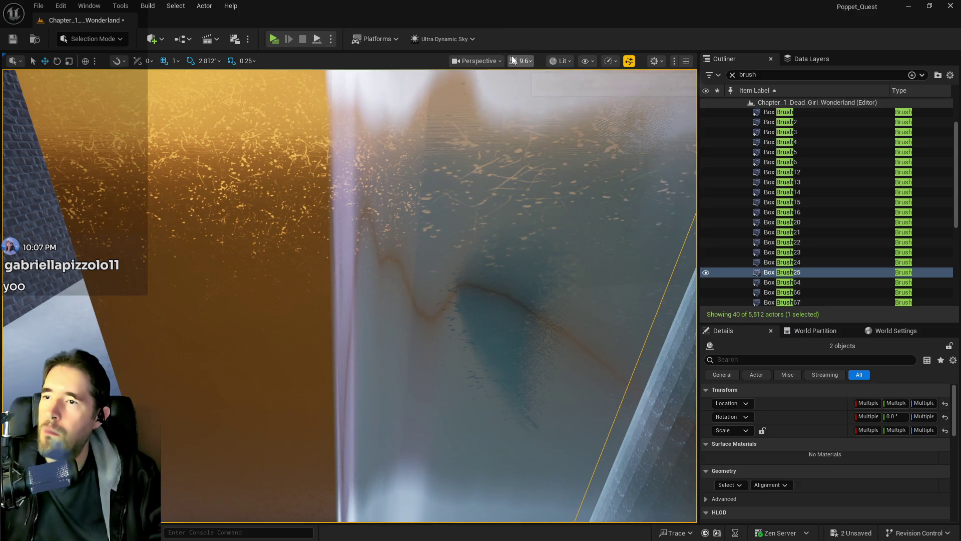
scroll(516, 150, down, 2)
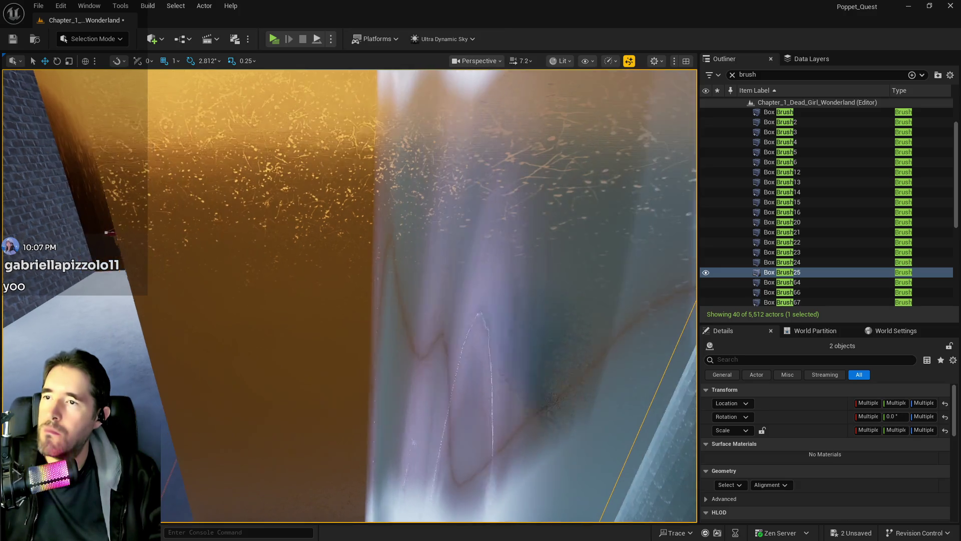
scroll(350, 296, down, 2)
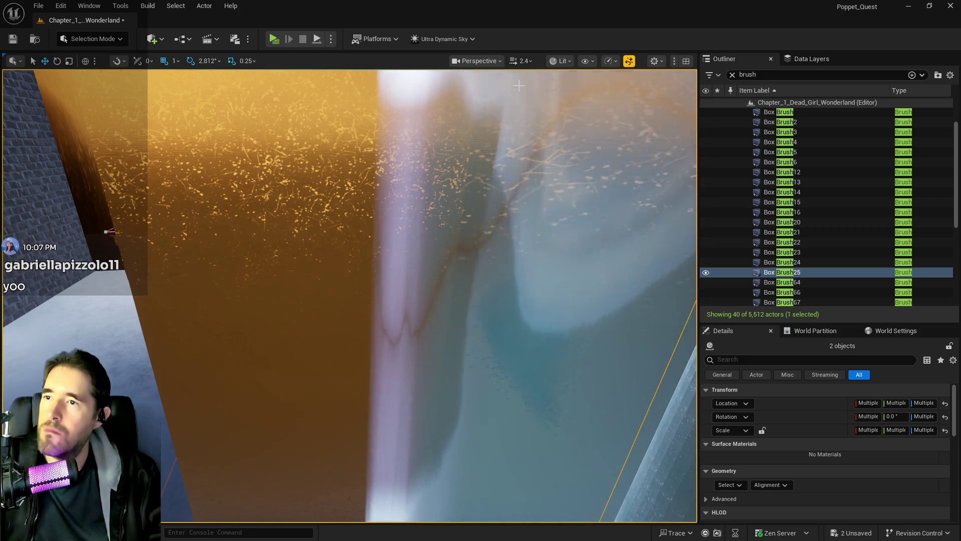
scroll(351, 296, down, 1)
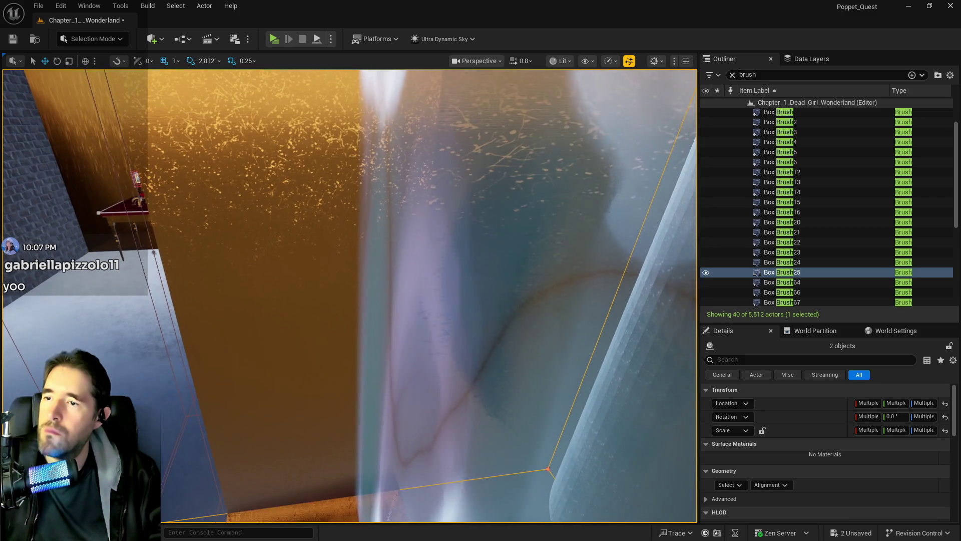
scroll(350, 296, up, 1)
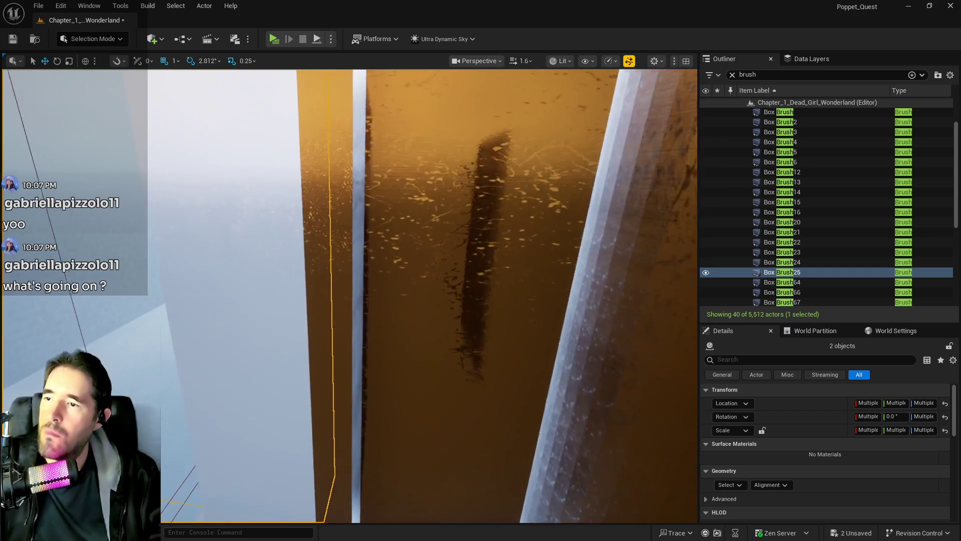
click(782, 252)
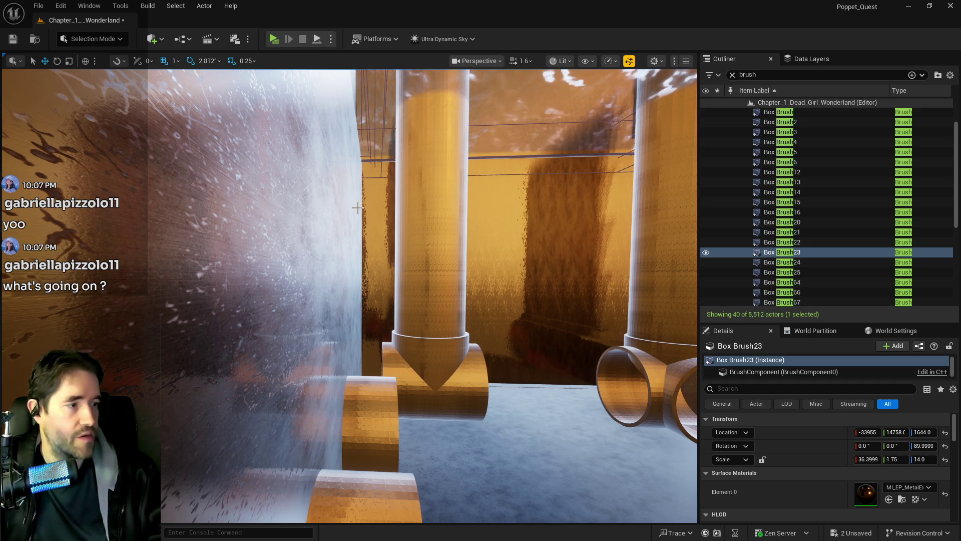
Set the camera Speed Scalar to 2 (speed 3.2) and select the orange wall brush behind the pipes.
mouse_move(326, 223)
mouse_down()
mouse_move(326, 180)
mouse_move(310, 170)
mouse_move(350, 175)
mouse_move(341, 195)
mouse_move(328, 192)
mouse_up()
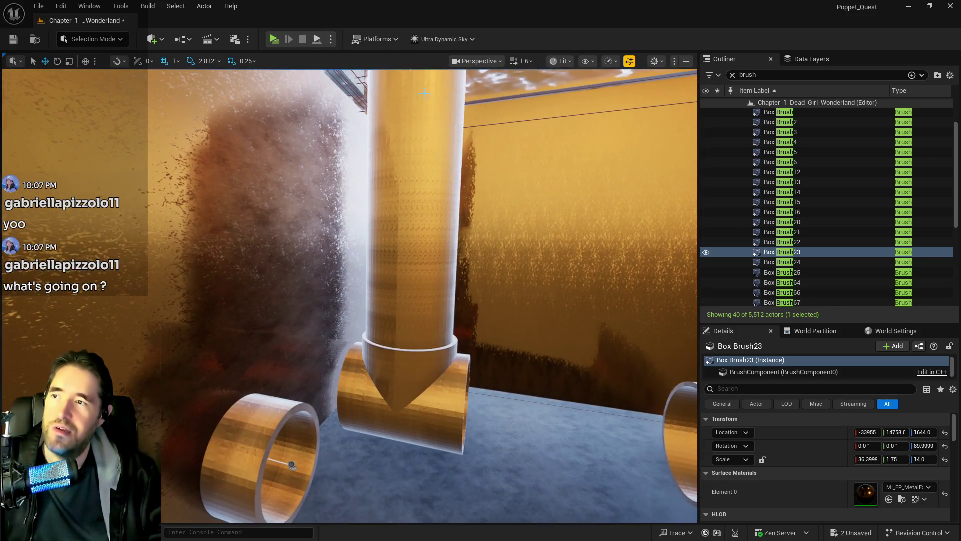
click(522, 61)
click(508, 107)
text(2)
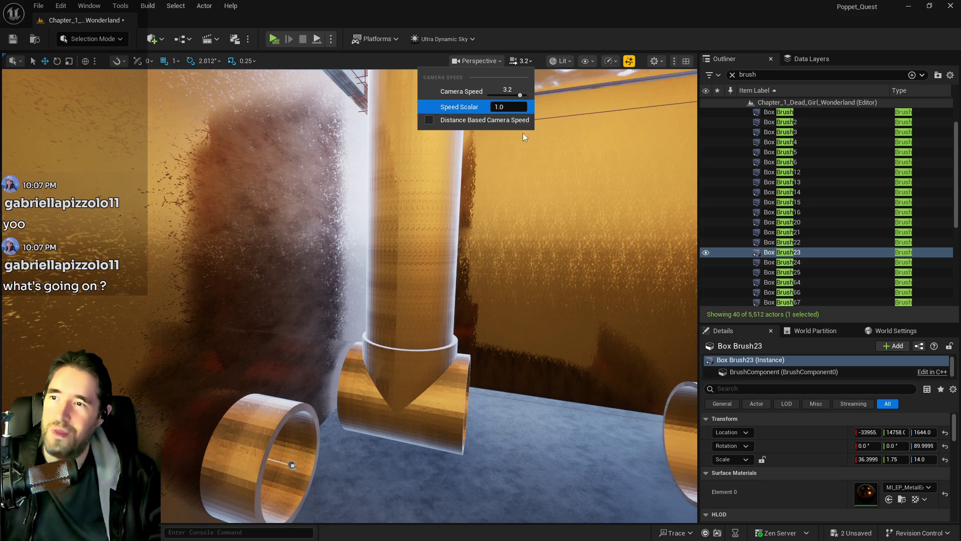
key(Return)
mouse_move(328, 193)
mouse_down()
mouse_move(328, 172)
mouse_move(331, 203)
mouse_move(338, 195)
mouse_move(320, 186)
mouse_move(298, 195)
mouse_up()
click(309, 183)
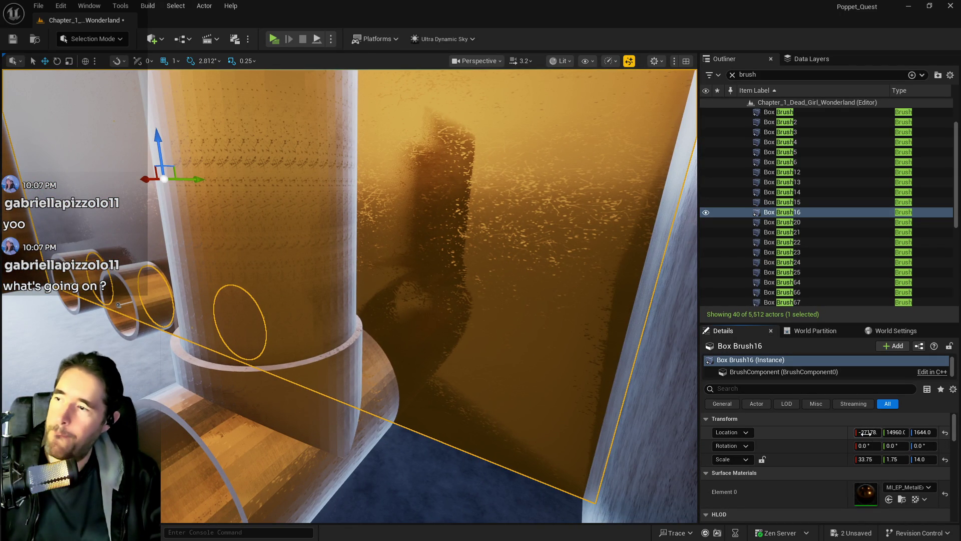
Undo the wall brush's last move and nudge its Location X slightly.
mouse_move(868, 432)
mouse_down()
mouse_move(857, 432)
mouse_move(874, 434)
mouse_up()
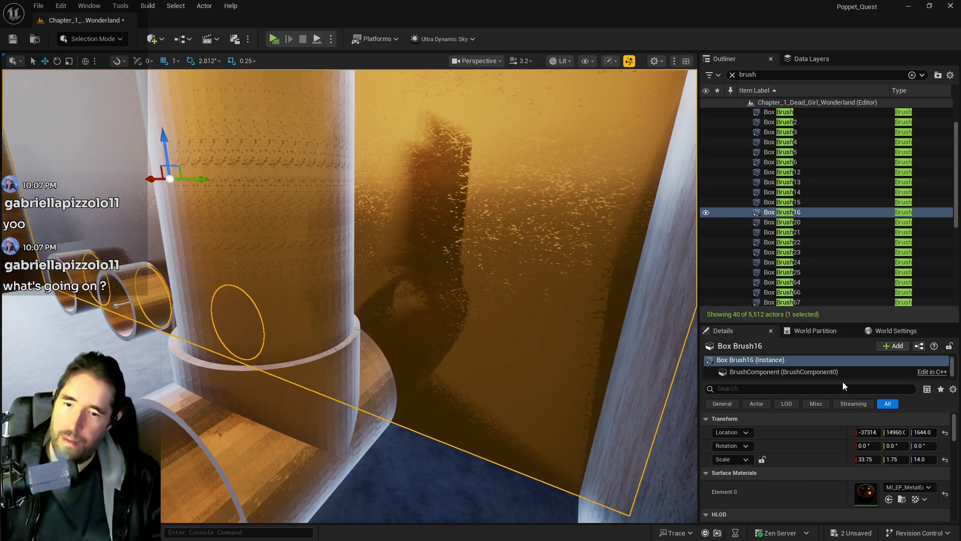
key(ctrl+z)
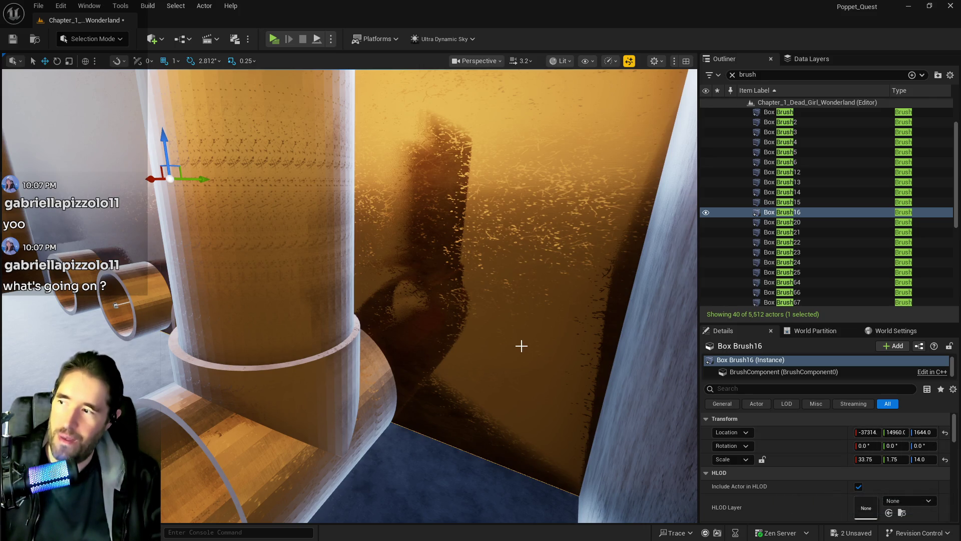
key(ctrl+z)
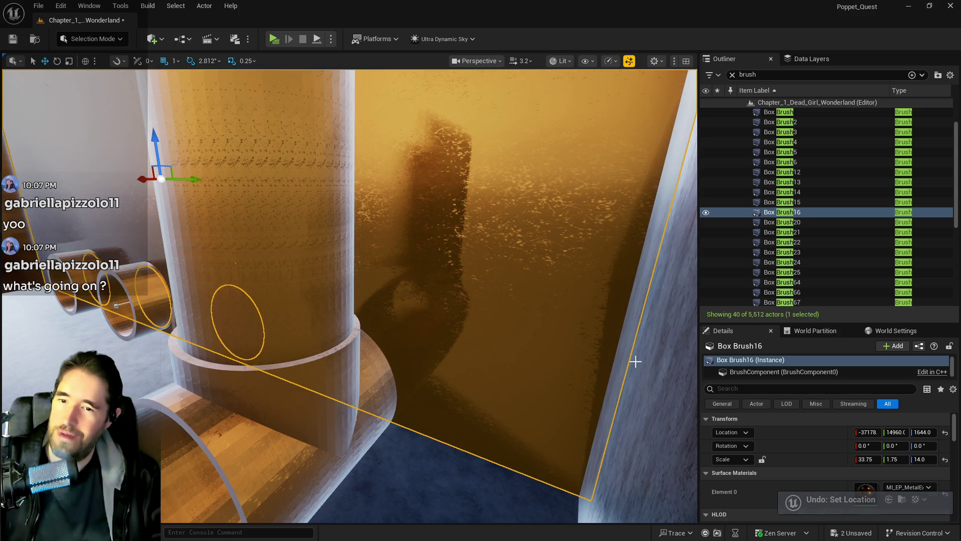
mouse_move(872, 431)
mouse_down()
mouse_move(844, 432)
mouse_move(882, 432)
mouse_up()
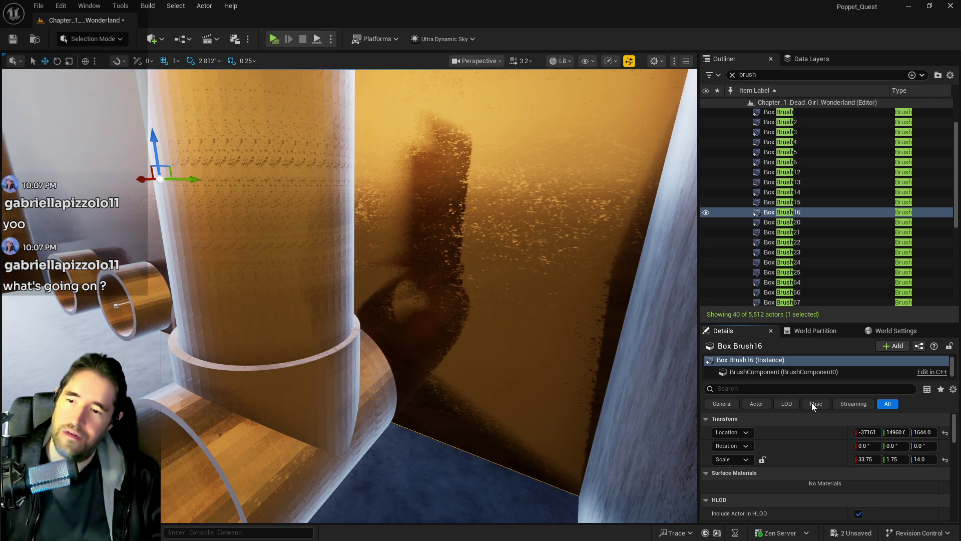
Orbit to the pipes and select Cylinder Brush15 together with Cylinder Brush16.
mouse_move(546, 371)
mouse_down()
mouse_move(415, 374)
mouse_move(308, 357)
mouse_up()
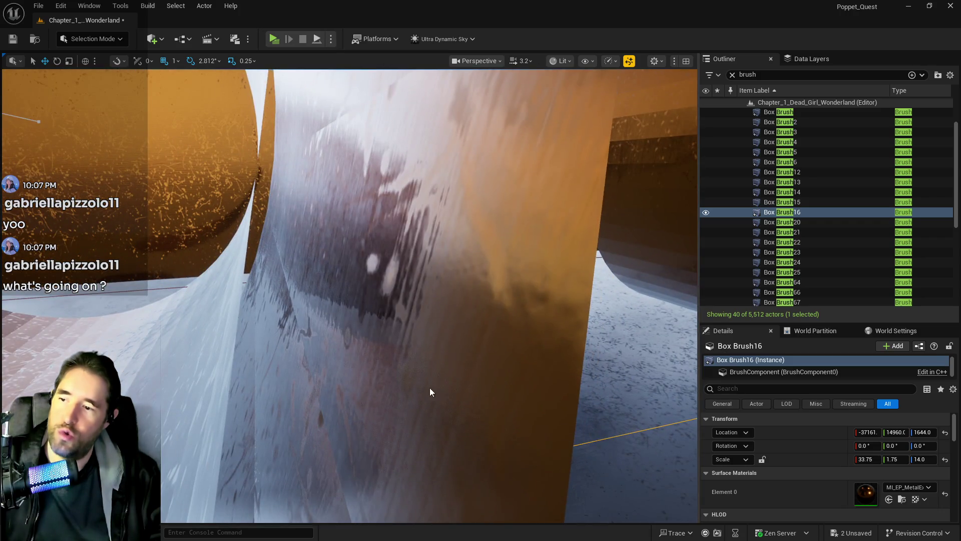
ctrl+click(430, 391)
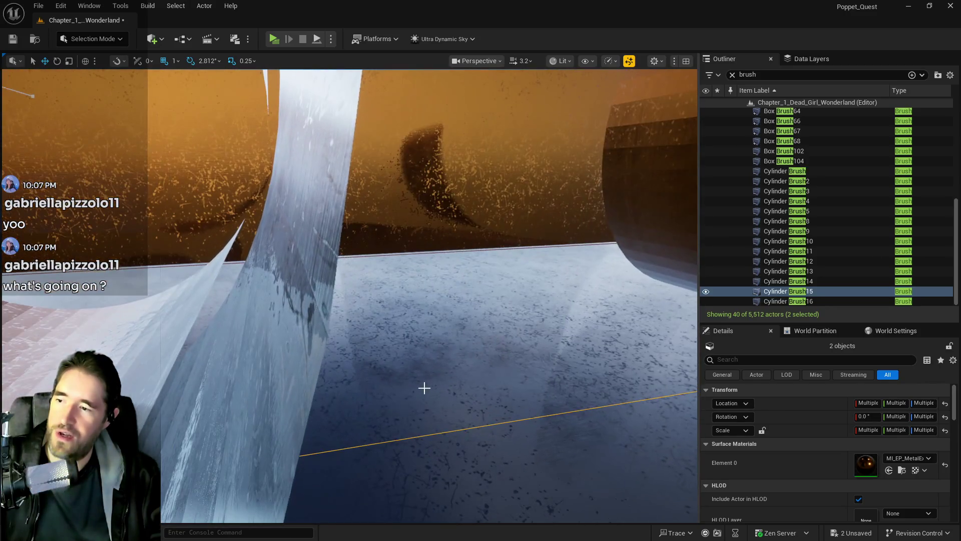
ctrl+click(284, 412)
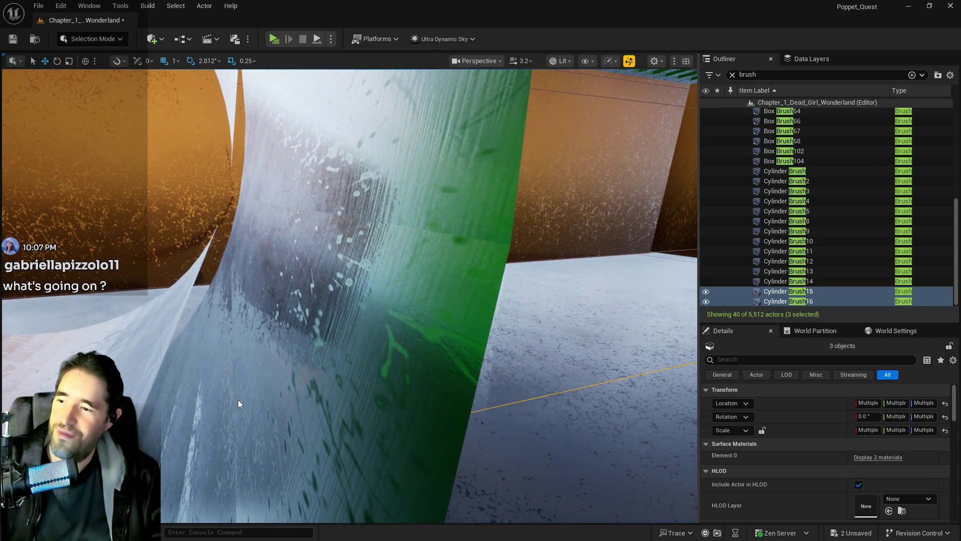
Add Cylinder Brush14 to the pick, then select all surfaces adjacent to the chosen pipe brushes.
ctrl+click(238, 403)
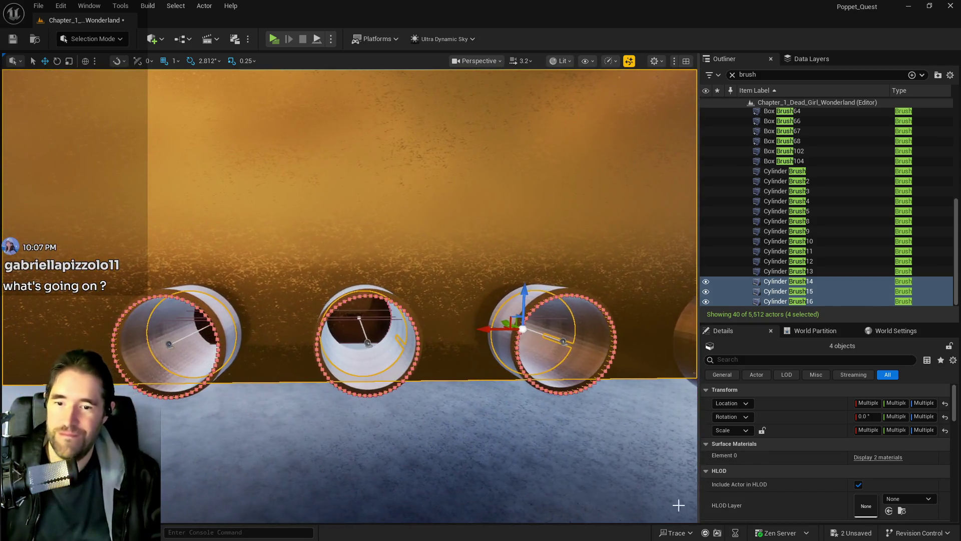
click(878, 457)
scroll(875, 479, down, 5)
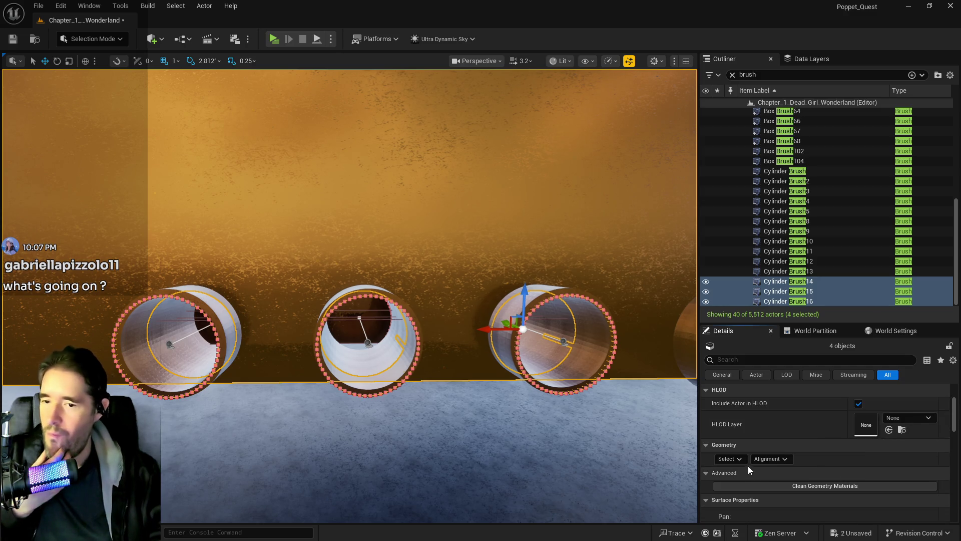
click(730, 458)
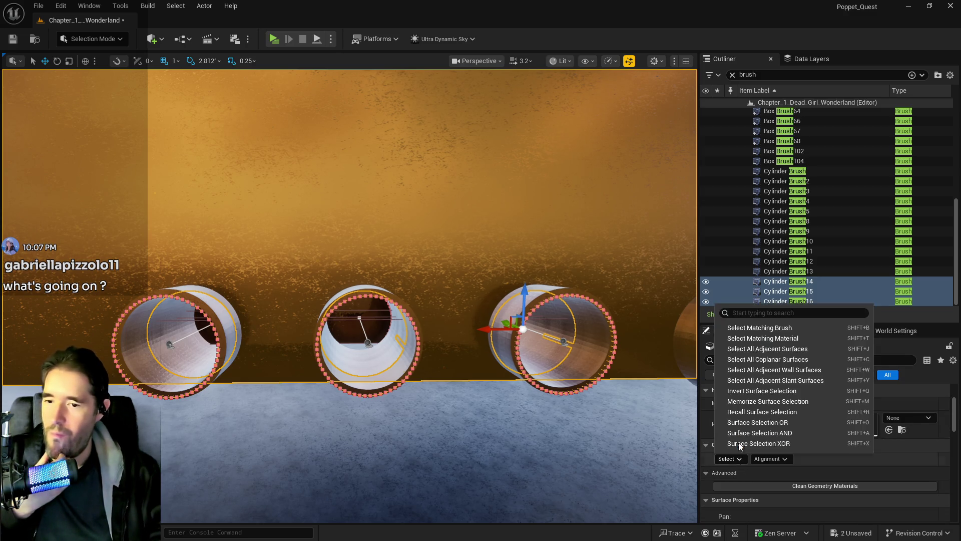
click(752, 349)
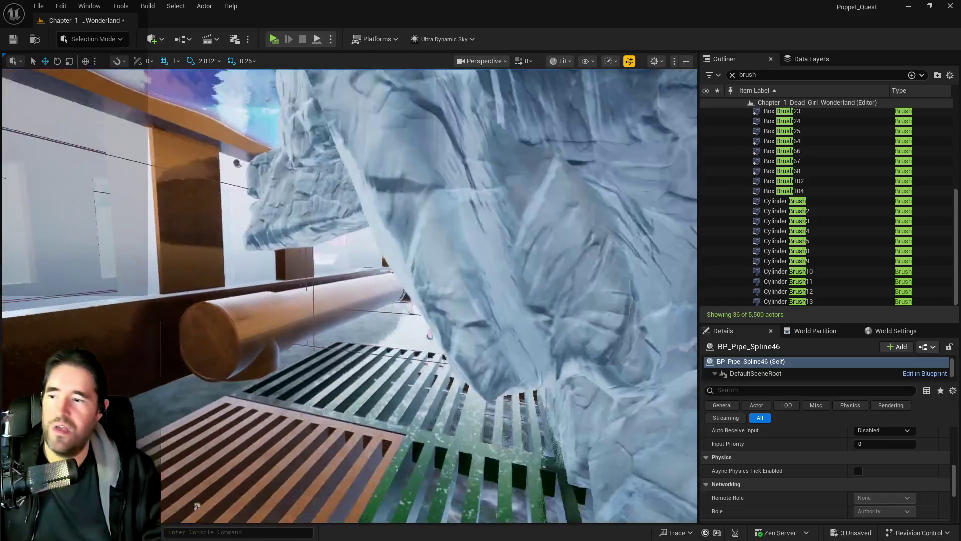
Frame the BP_Pipe_Spline46 pipe in the viewport.
key(f)
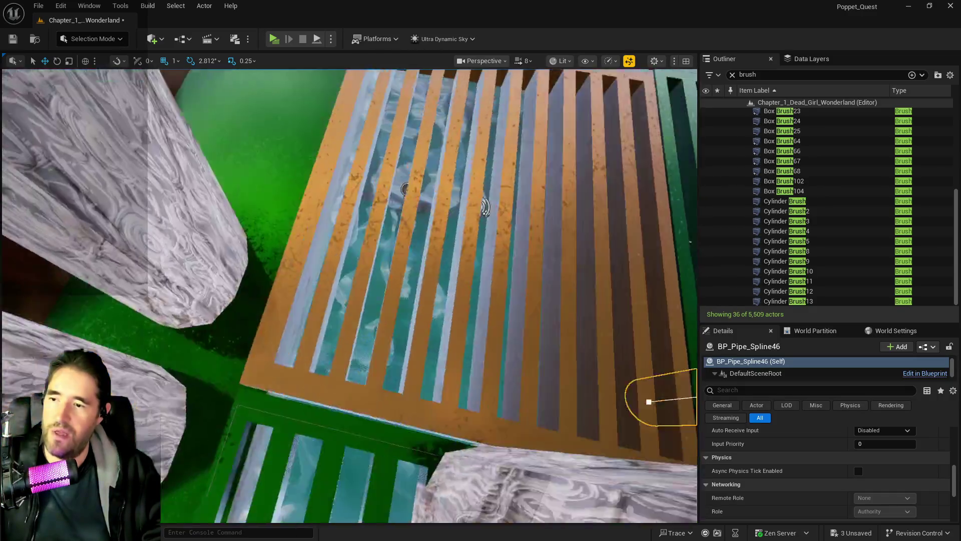
scroll(694, 397, down, 10)
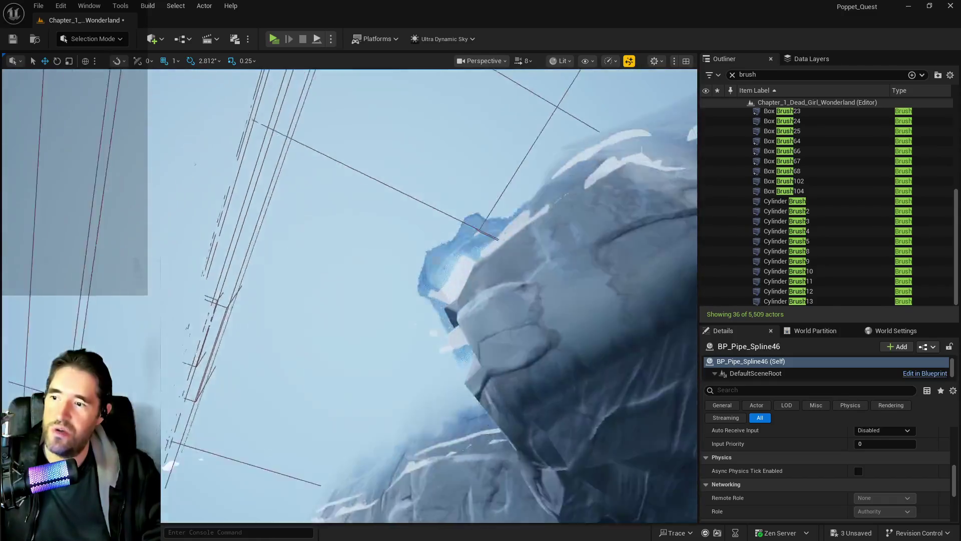
scroll(693, 397, up, 3)
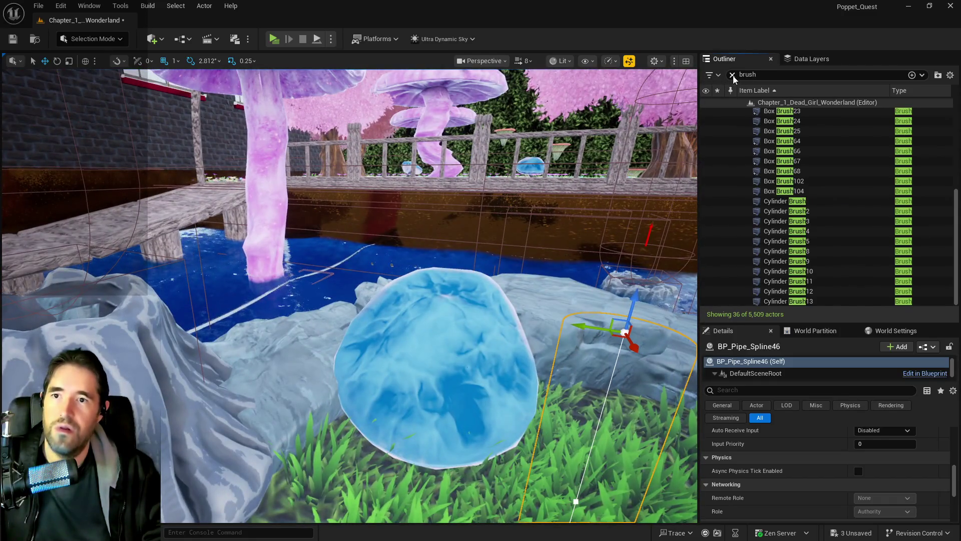
Find Ultra_Dynamic_Sky via an 'ultra' Outliner search and set its Time Of Day to 2400.
click(732, 74)
text(ultra)
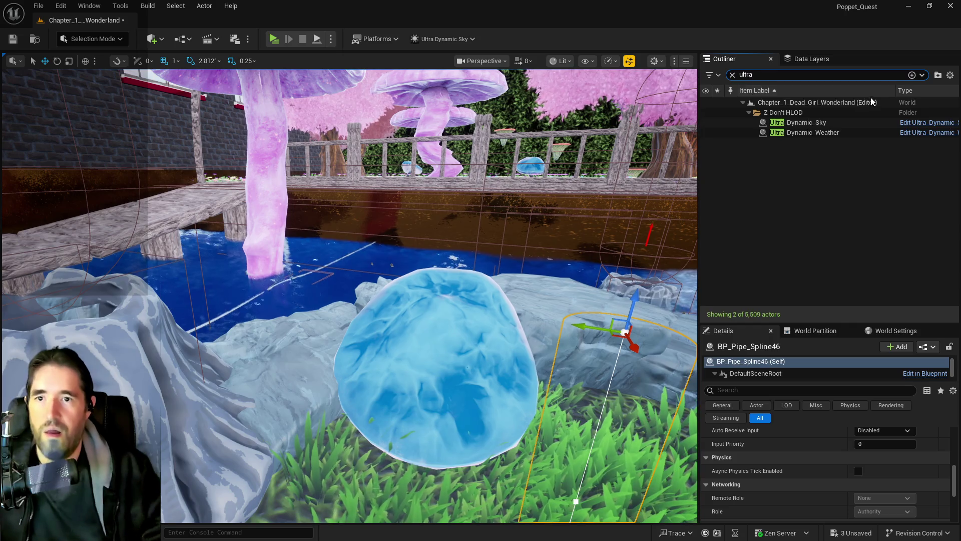
click(846, 123)
scroll(875, 485, down, 5)
scroll(876, 485, down, 2)
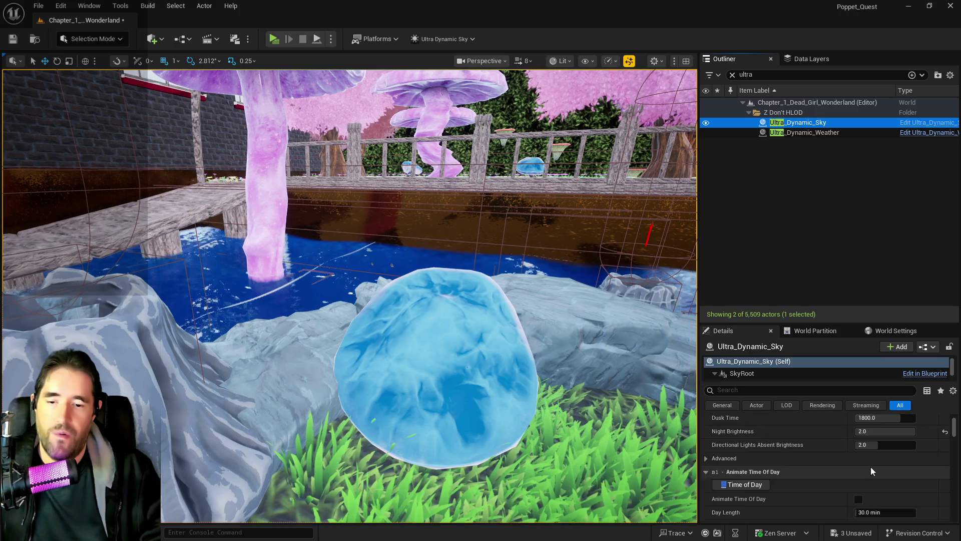
scroll(871, 471, up, 7)
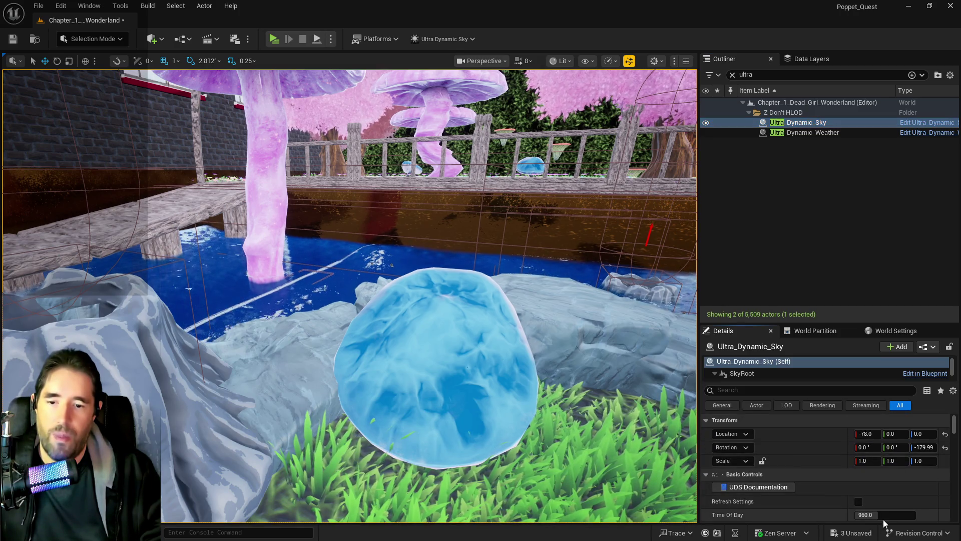
click(884, 515)
text(2400)
key(Return)
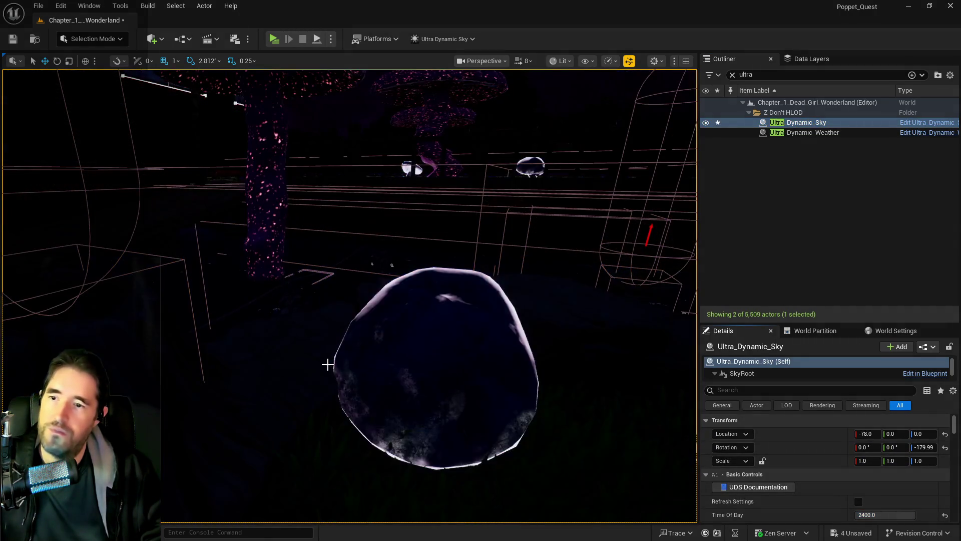
drag(281, 115, 281, 134)
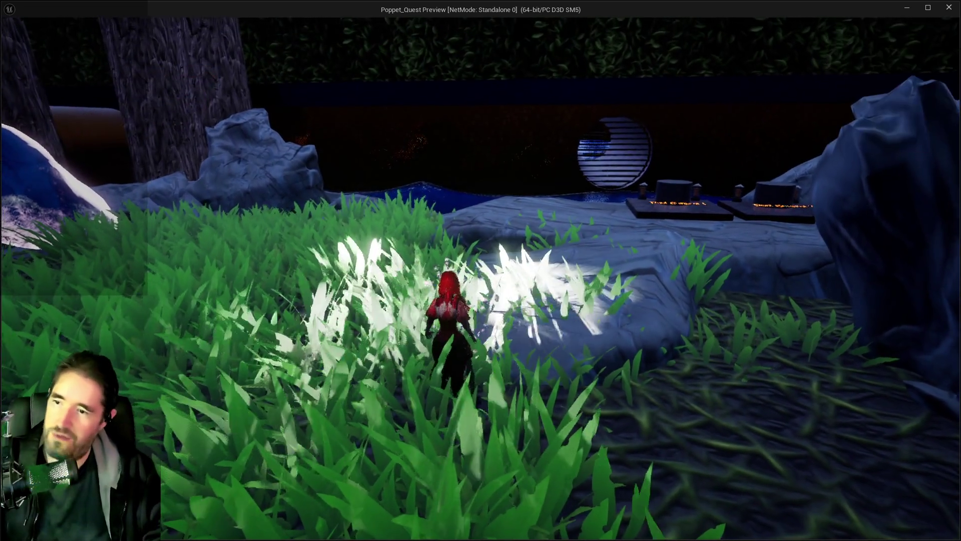
Dismiss the card menu and glide the character across the water to the Engine Room.
key(Tab)
key(Tab)
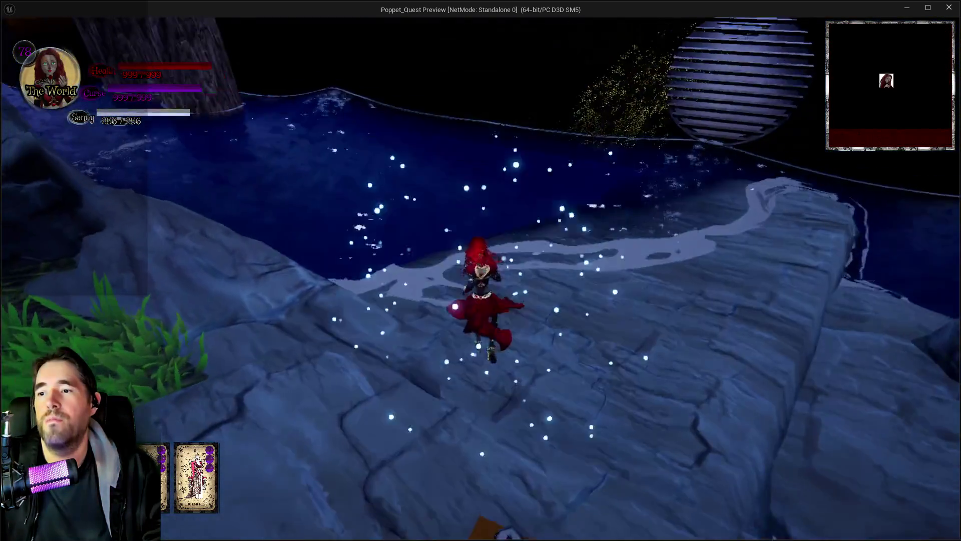
key(space)
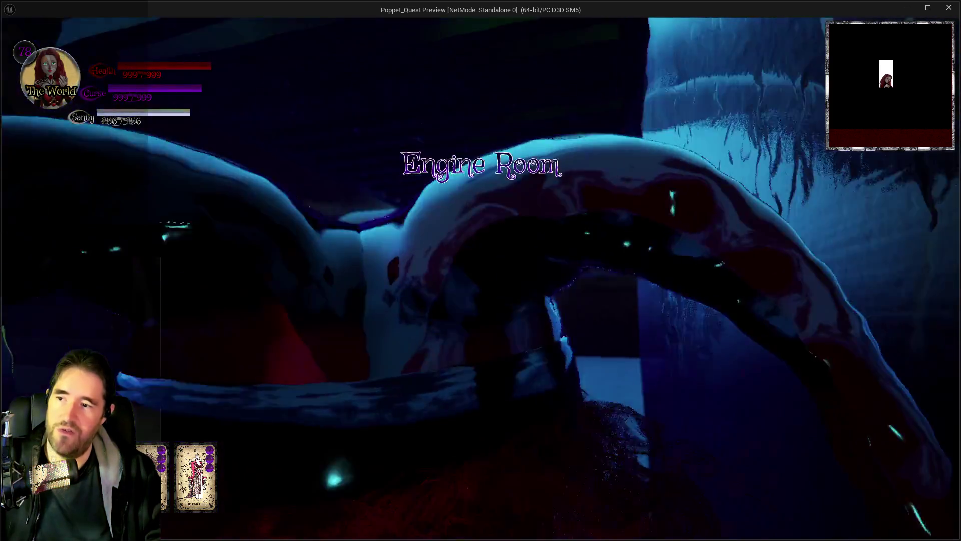
Run the character past the purple burst and through the pipe tunnel into Grotto Pump Room 3.
key(w)
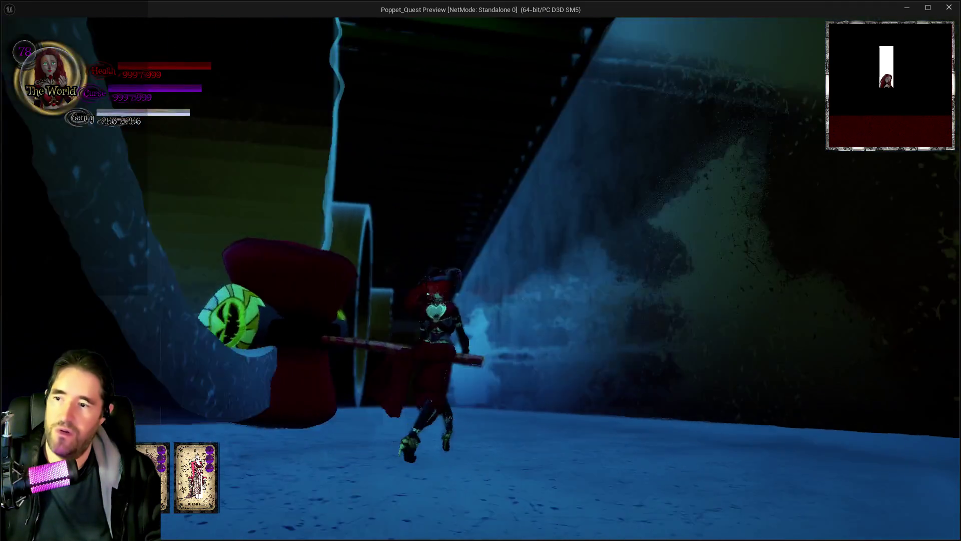
key(w)
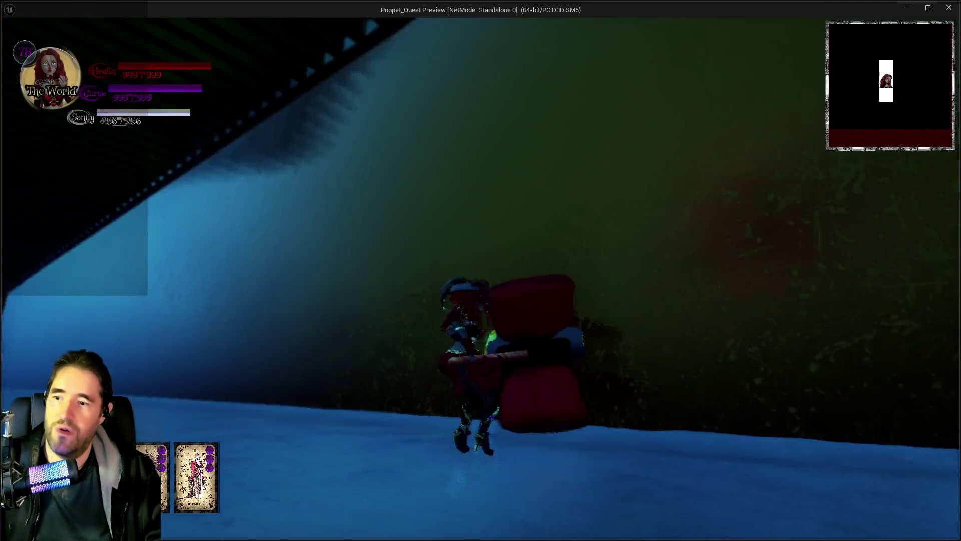
key(w)
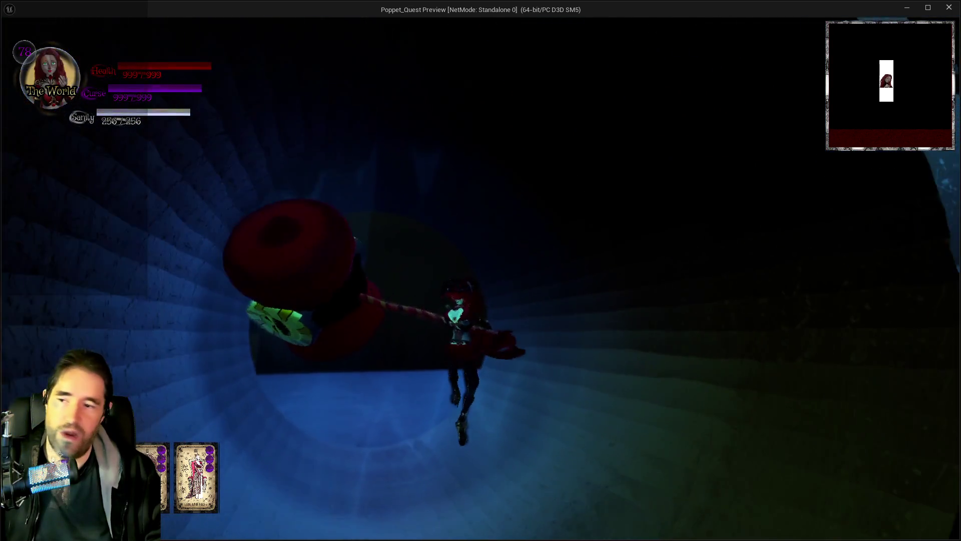
key(w)
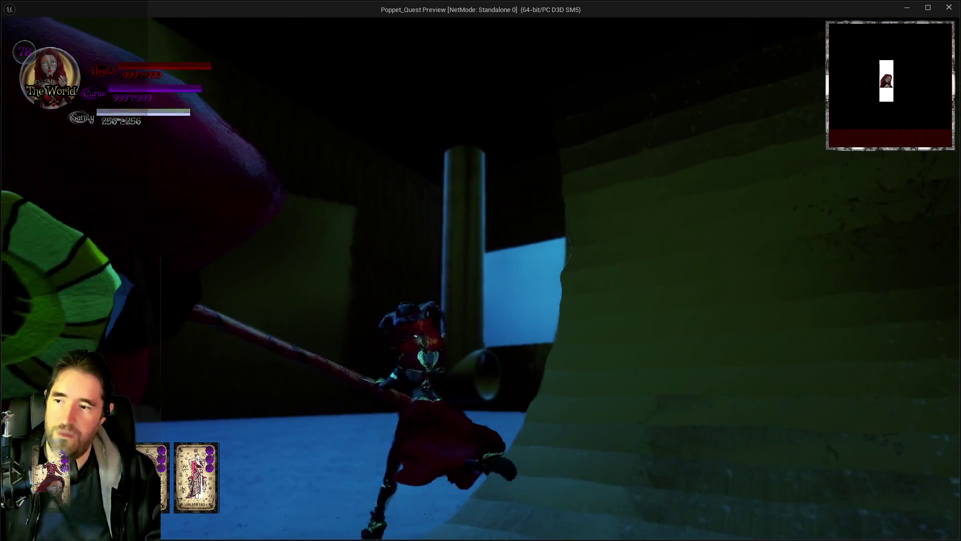
key(w)
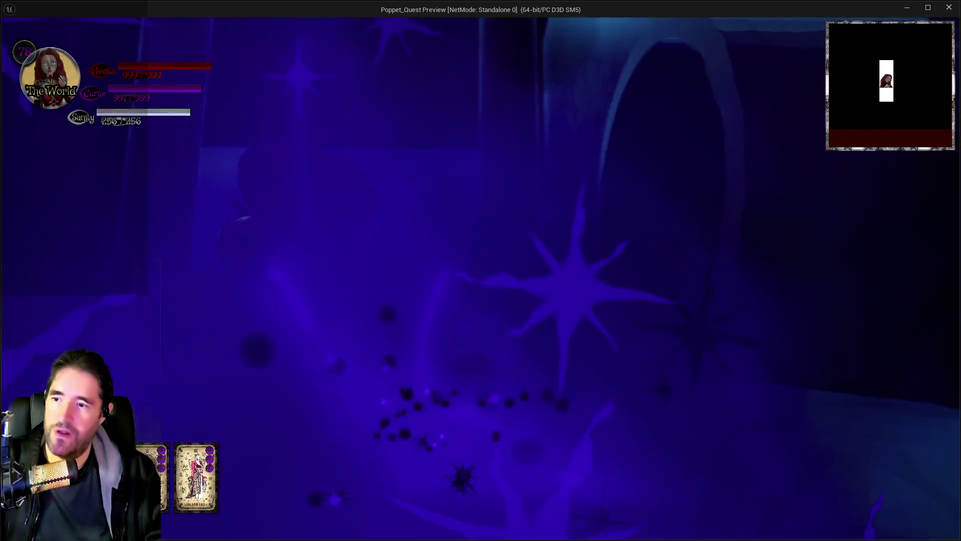
key(w)
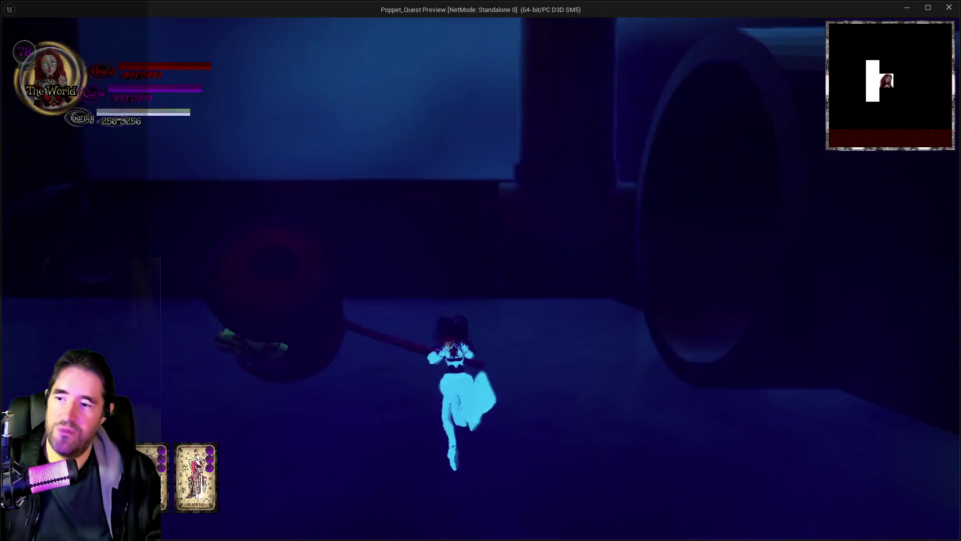
key(w)
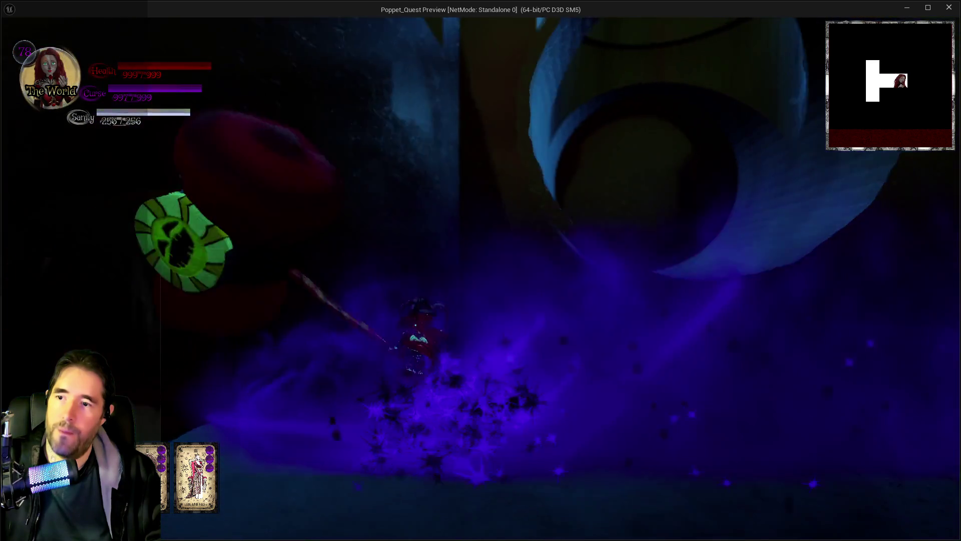
key(w)
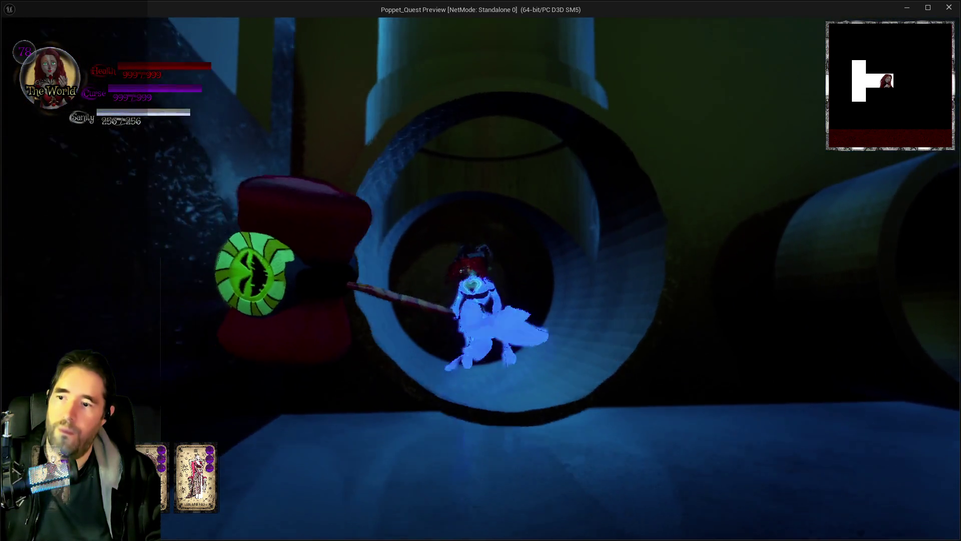
key(w)
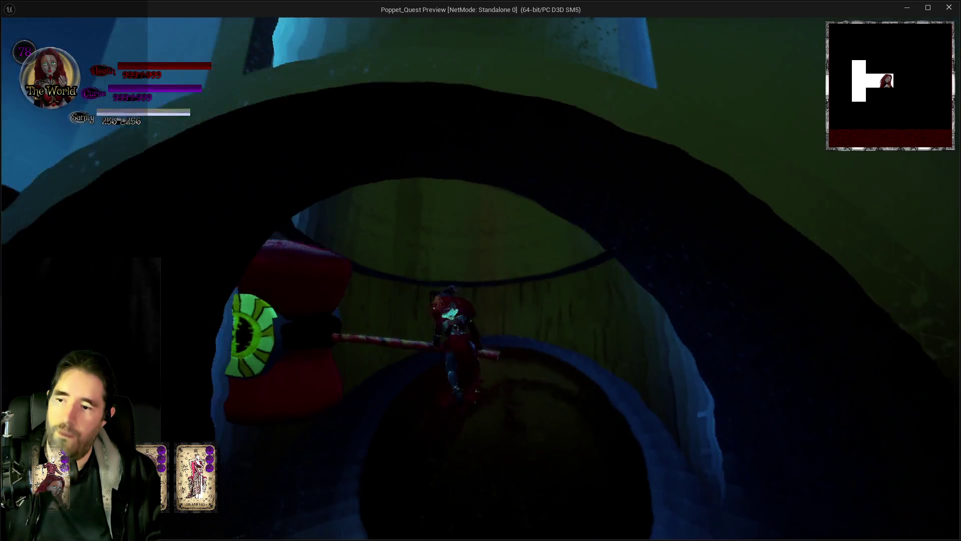
key(w)
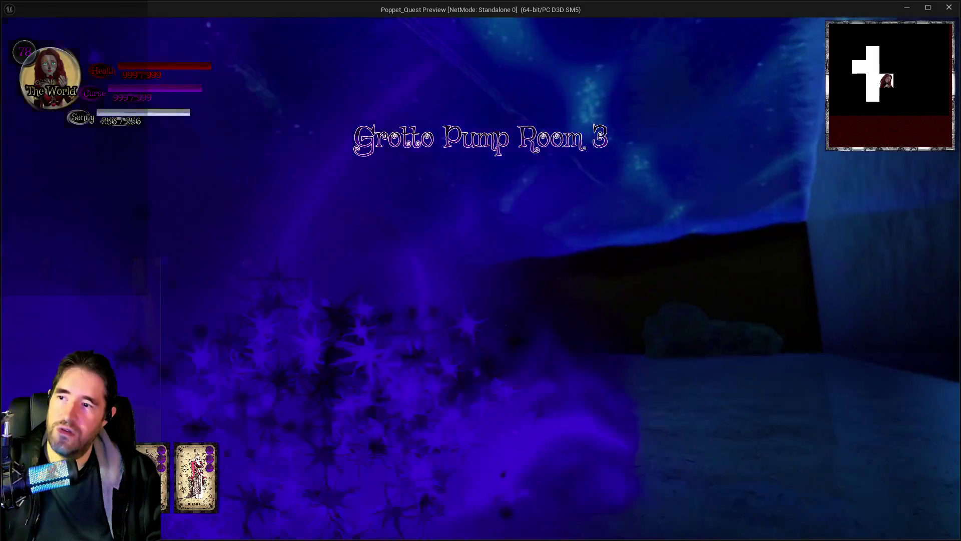
Run the character through The Sunken Depths and the vent grate, then pause and switch to the editor.
key(w)
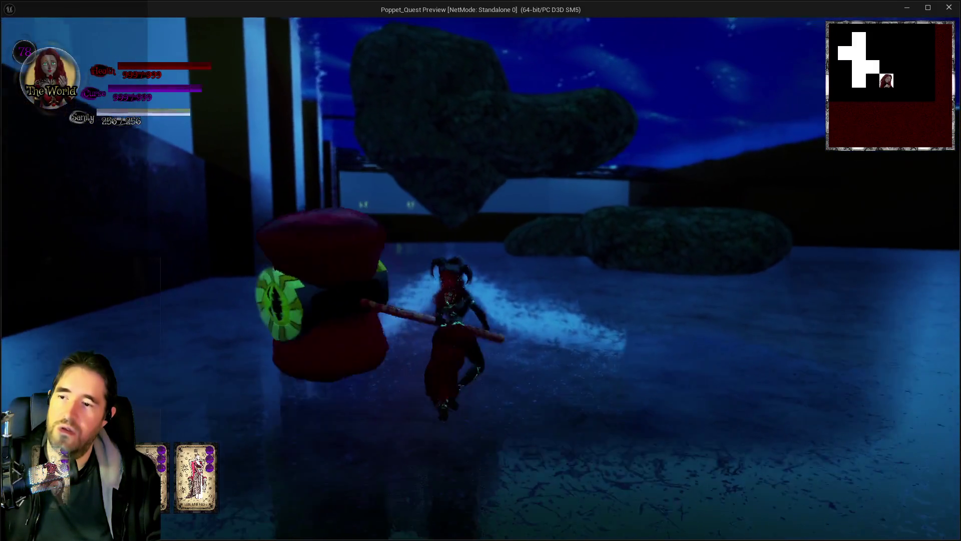
key(w)
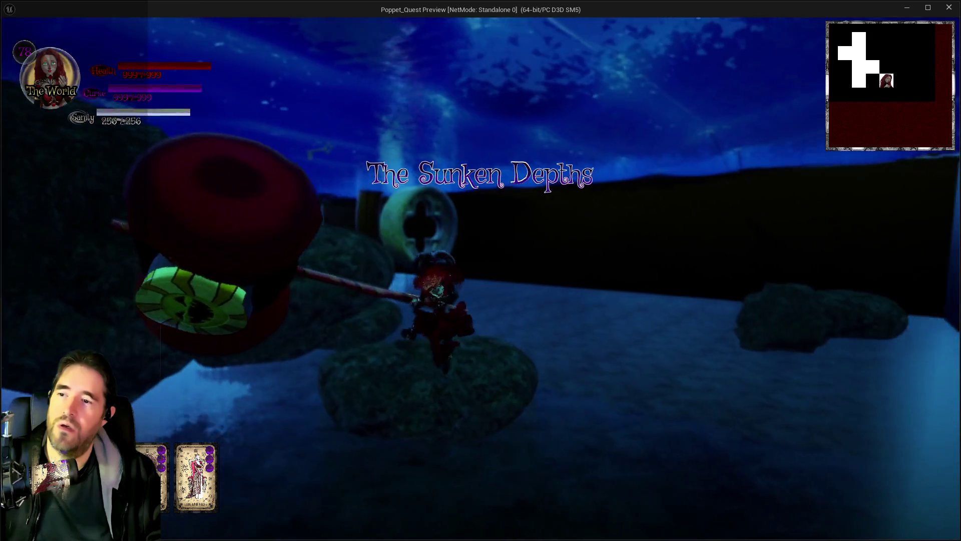
key(w)
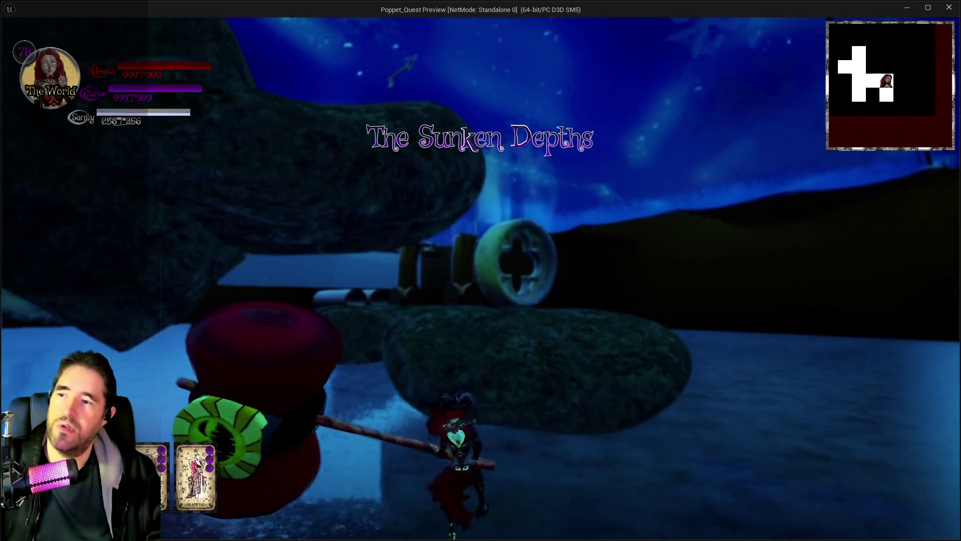
key(w)
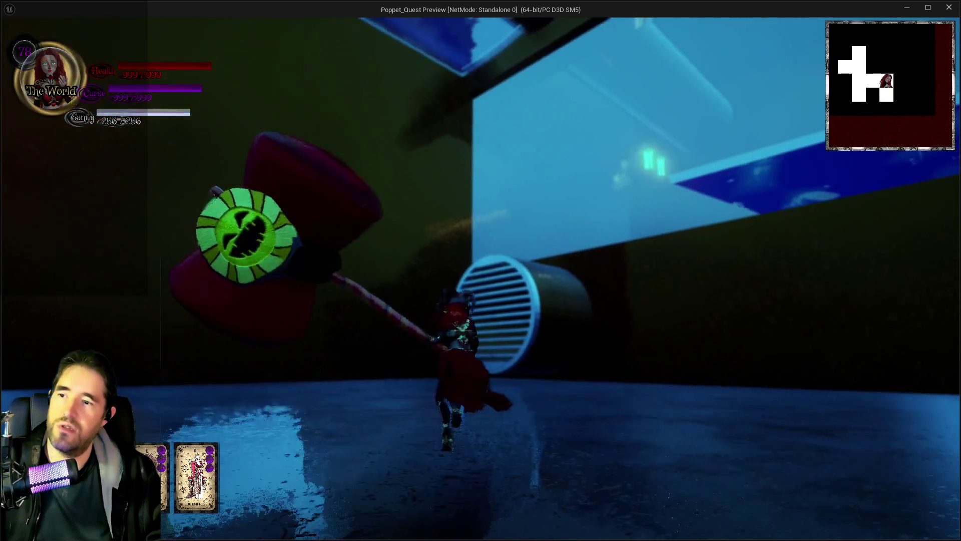
key(w)
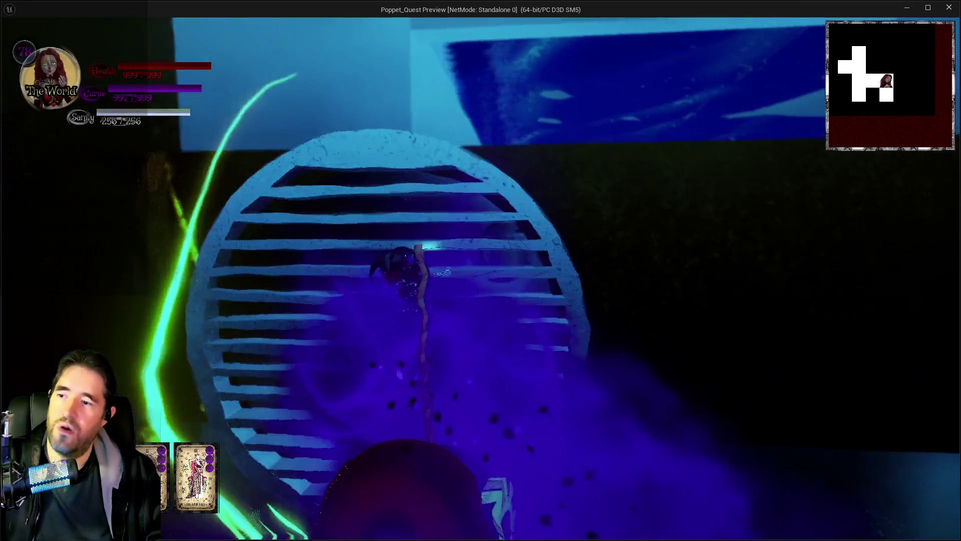
key(w)
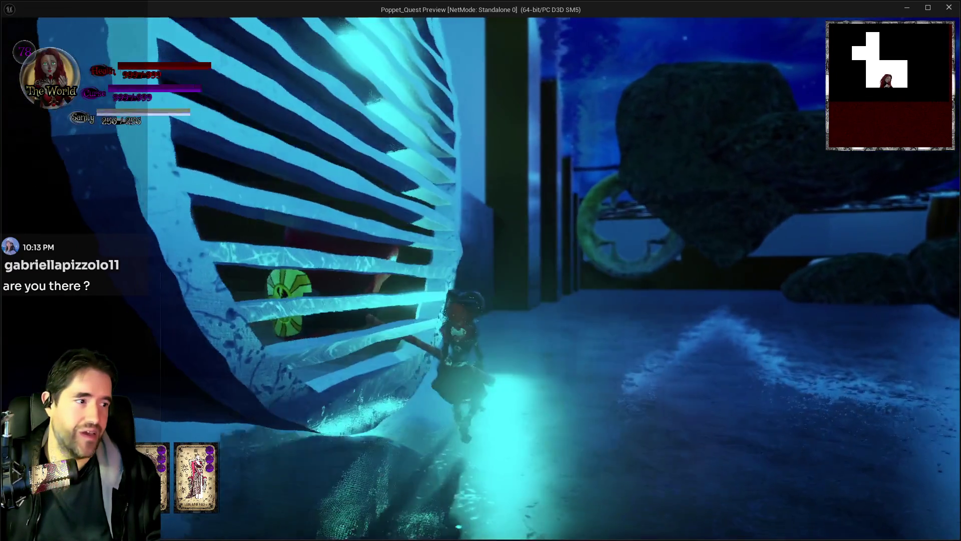
key(Escape)
key(alt+Tab)
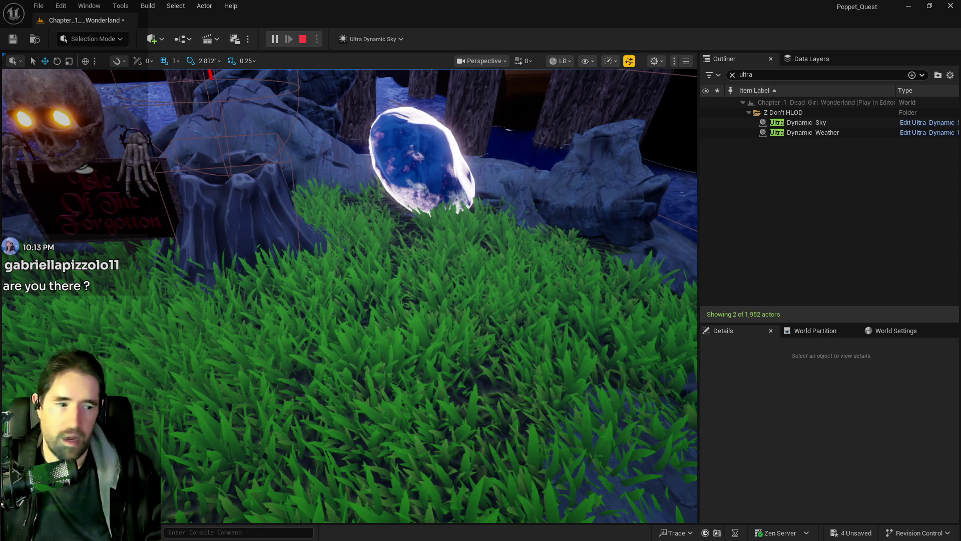
key(alt+Tab)
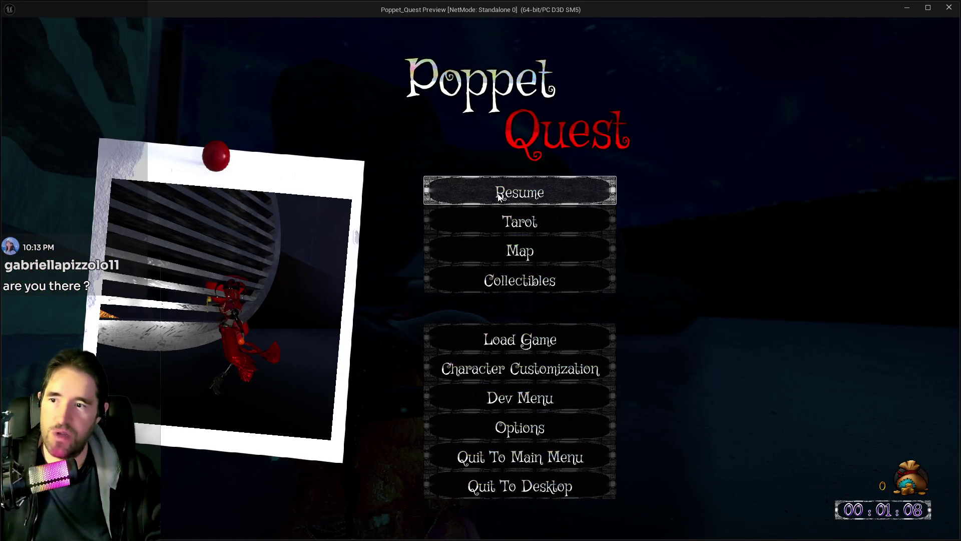
click(497, 194)
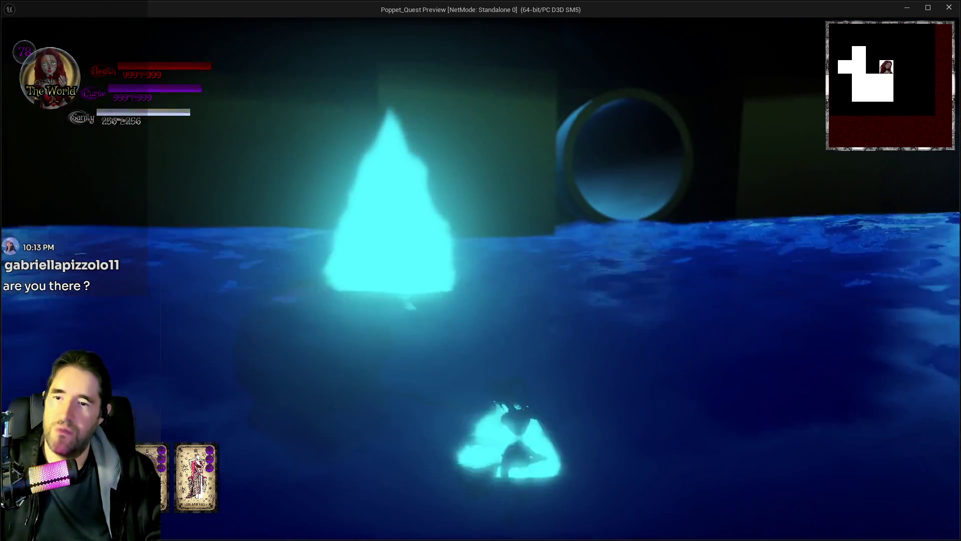
key(m)
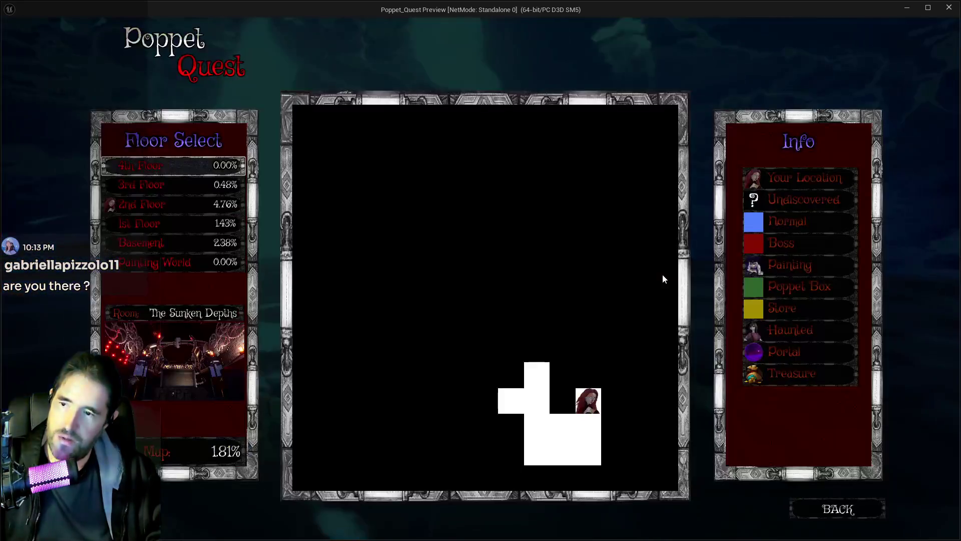
click(824, 507)
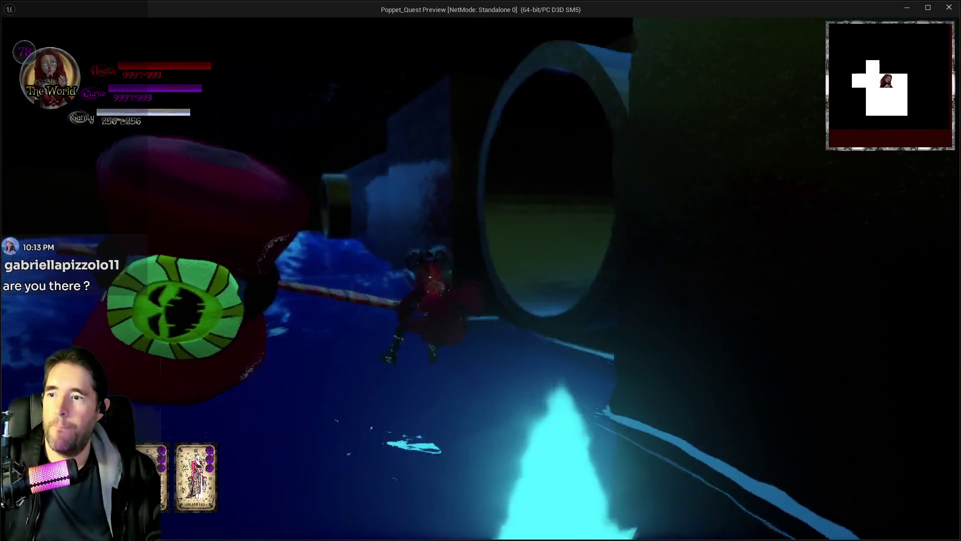
key(alt+Tab)
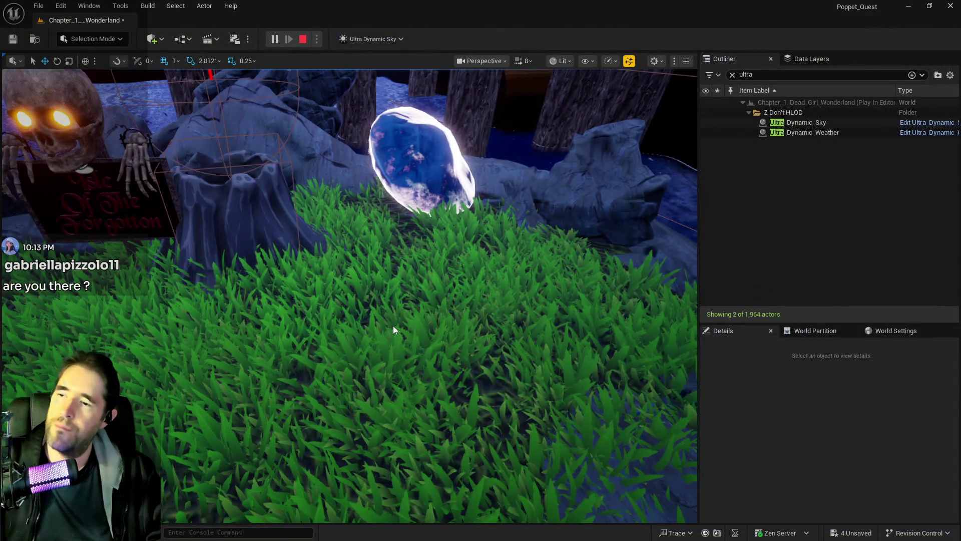
Stop the play session and use a card from the in-game inventory.
key(Escape)
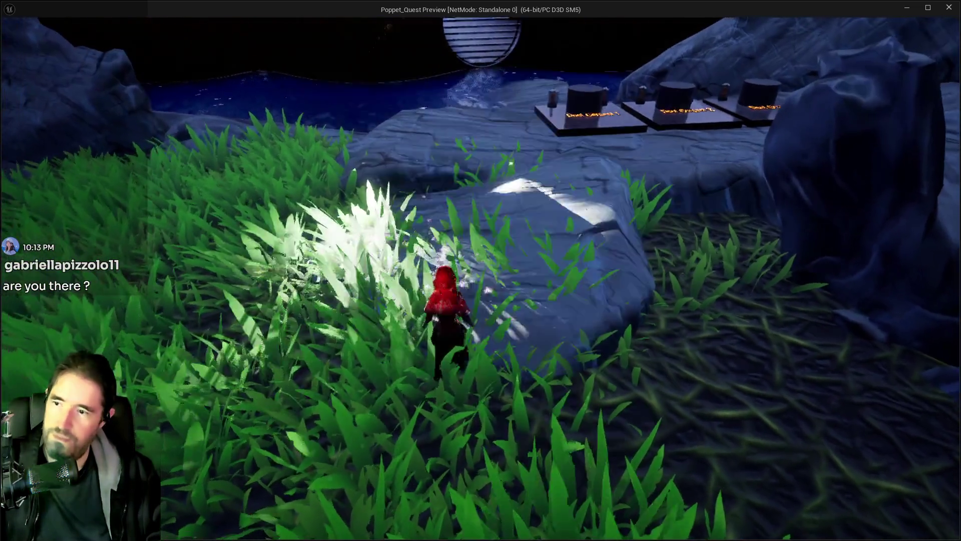
key(i)
click(334, 427)
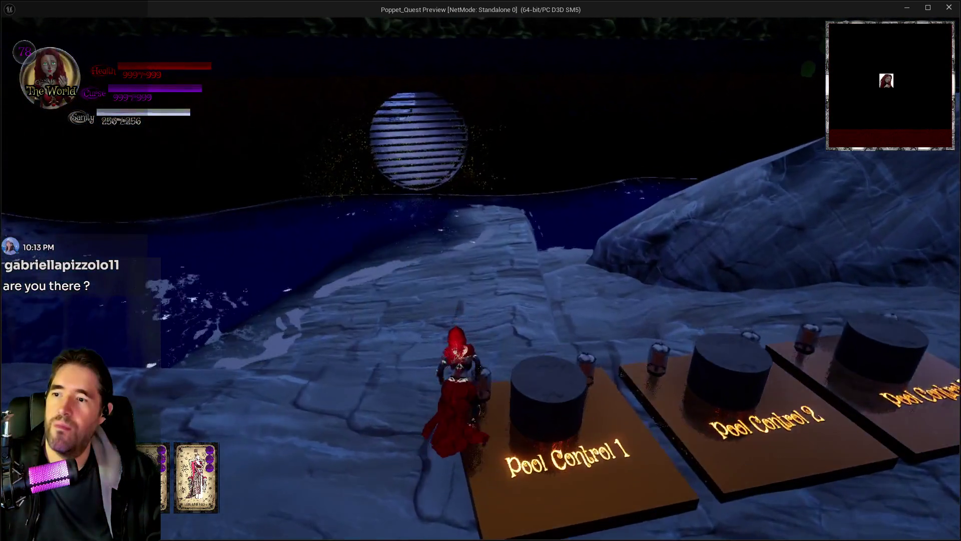
Cross the Pool Control platforms toward the moon grate and swing the giant hammer twice.
key(w)
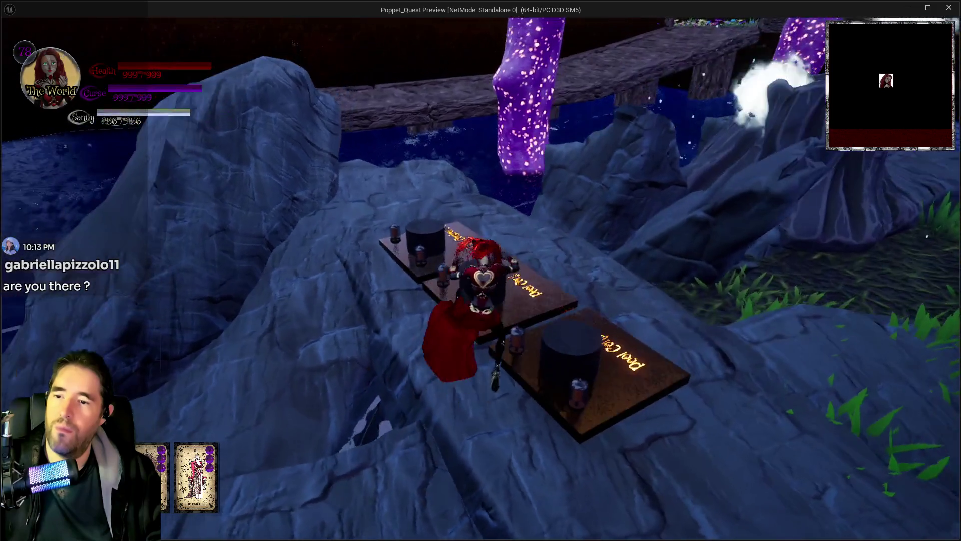
key(w)
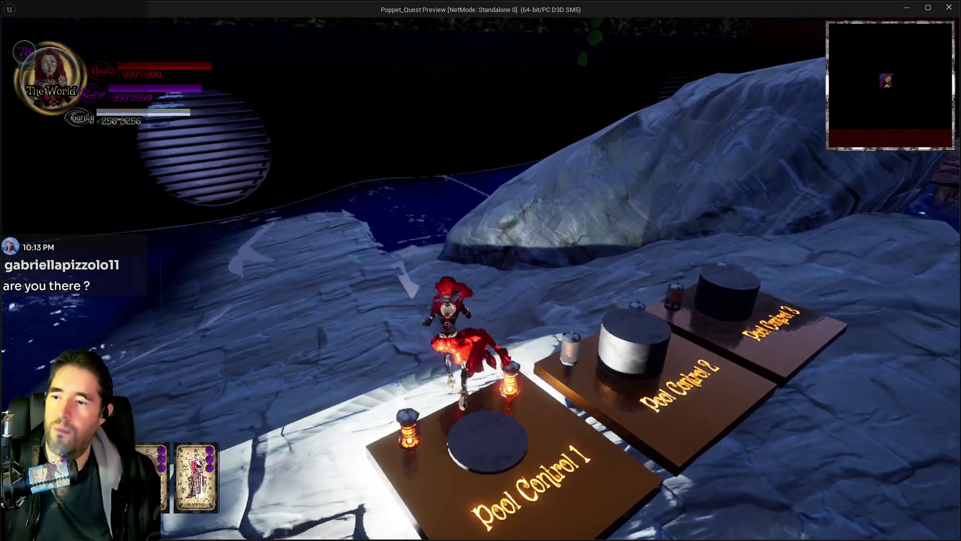
key(w)
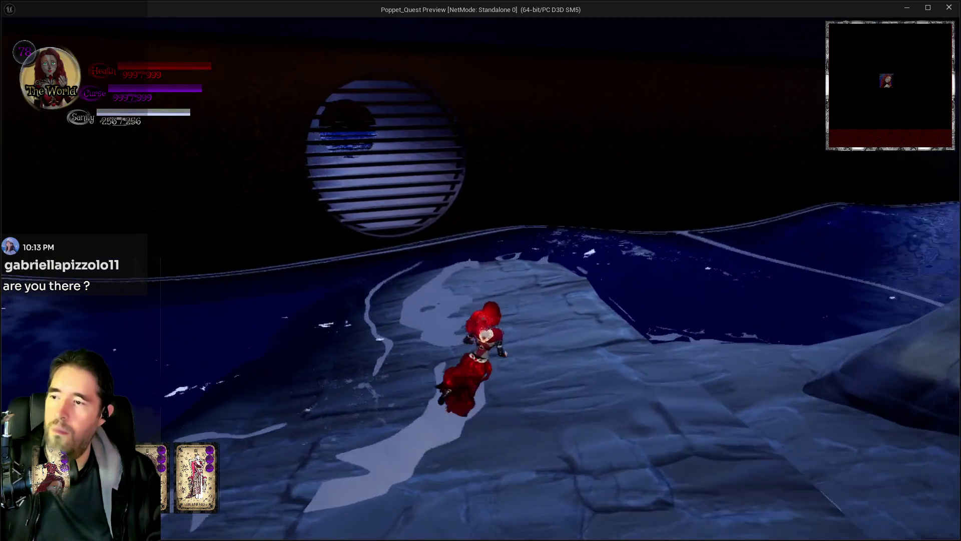
key(w)
key(e)
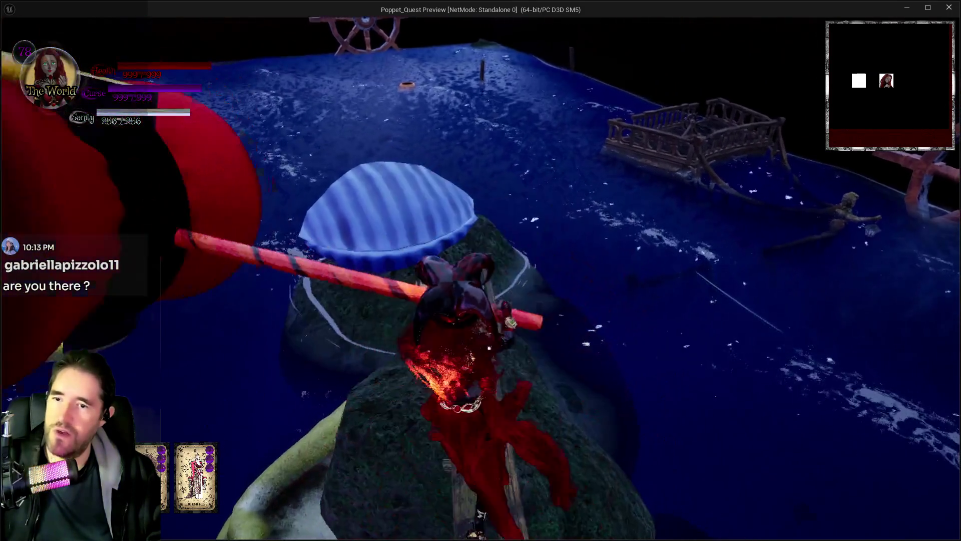
Cross the wooden log bridge and glide over the water onto the rocky shore.
key(w)
key(s)
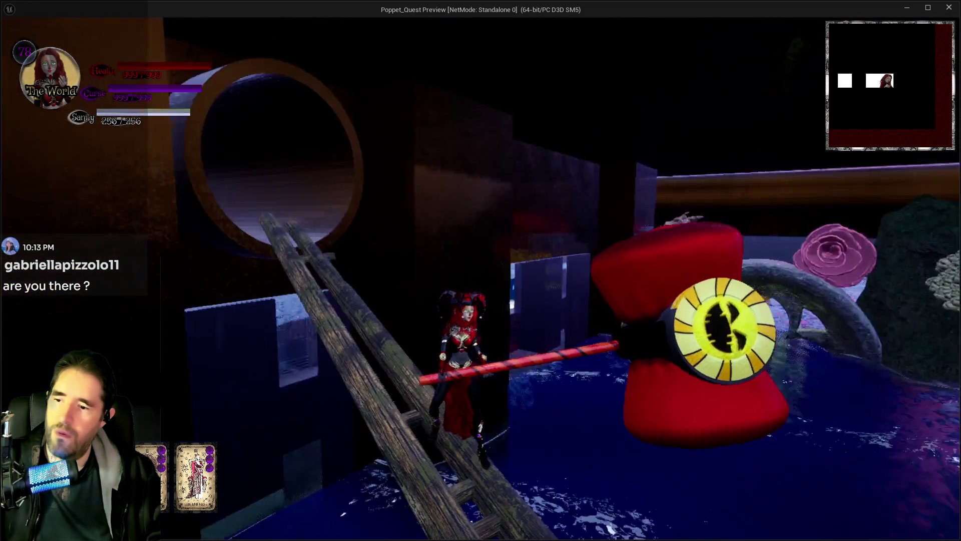
key(s)
key(w)
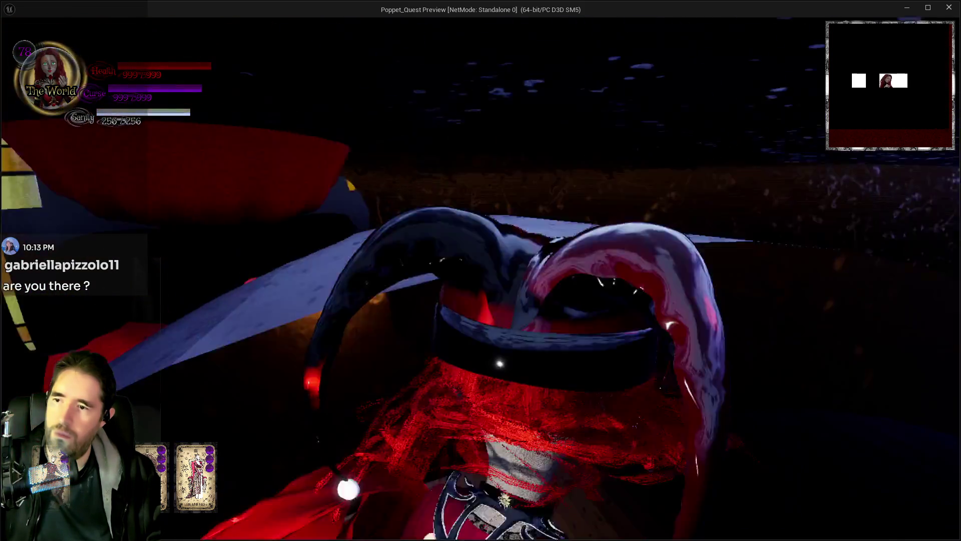
key(space)
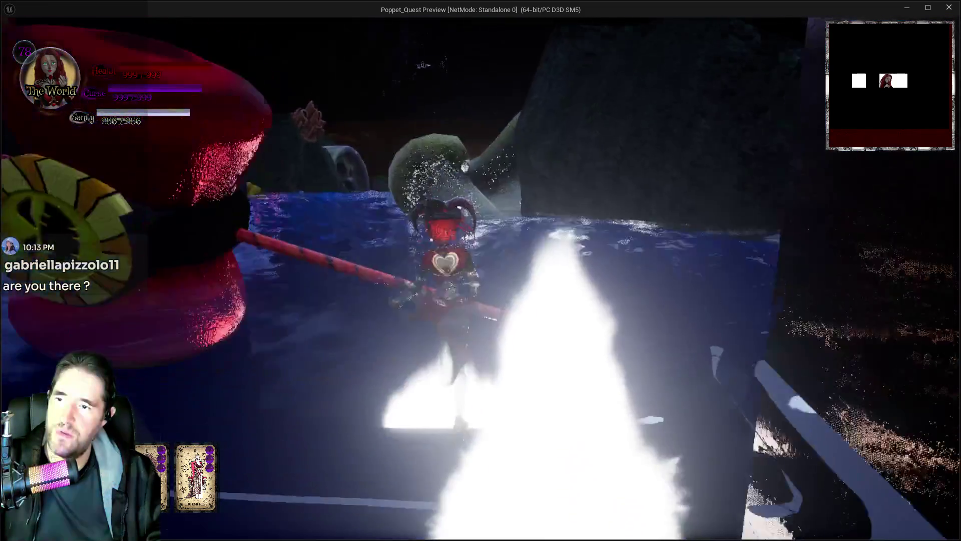
key(w)
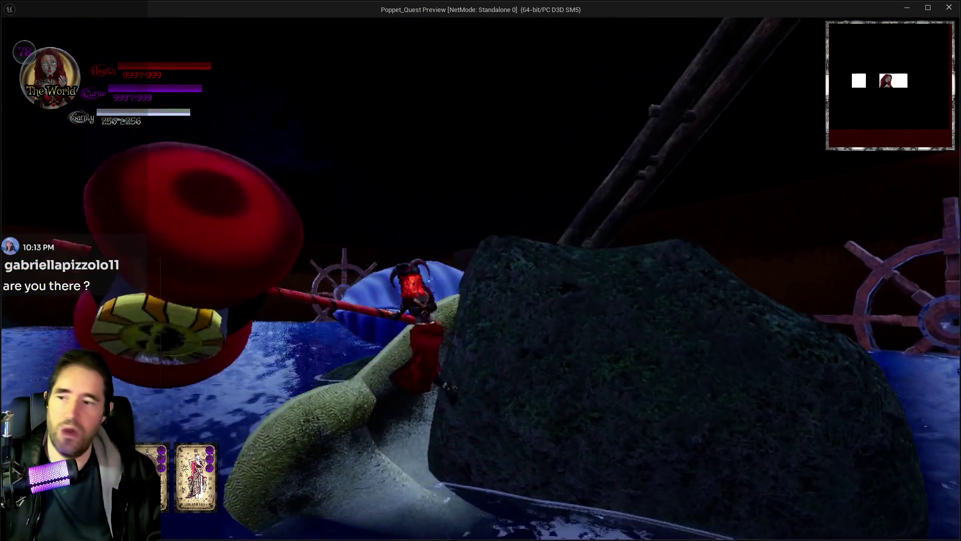
key(space)
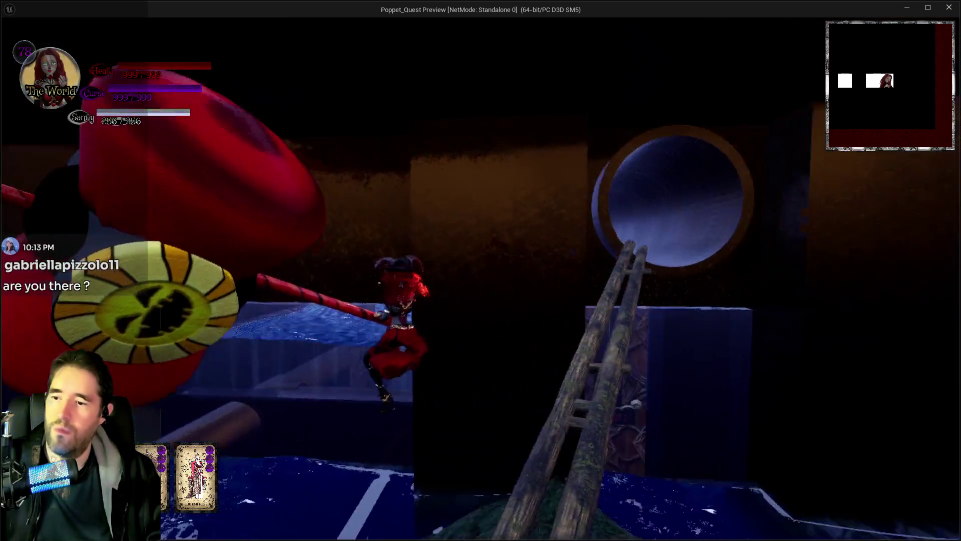
key(space)
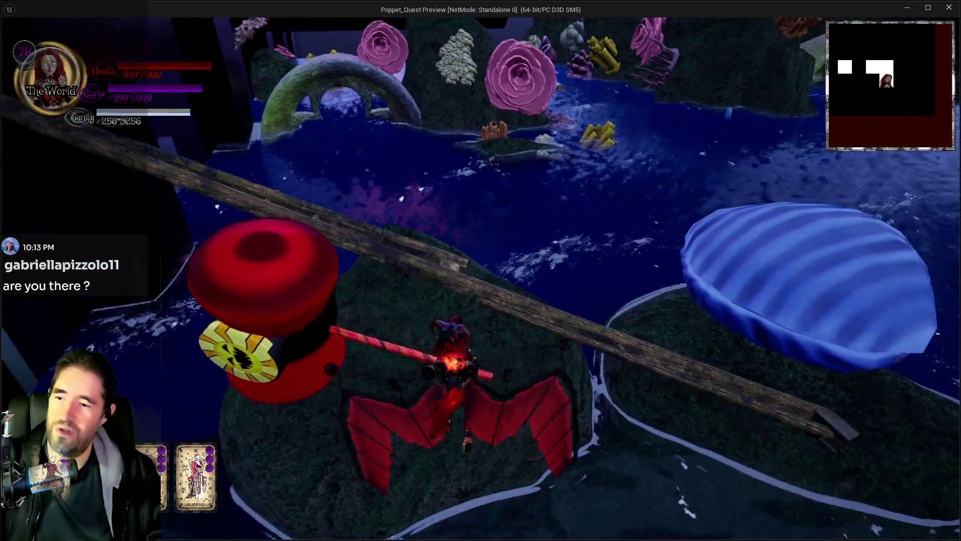
Wade through the water, run up the log ramp and enter the pipe tunnel.
key(w)
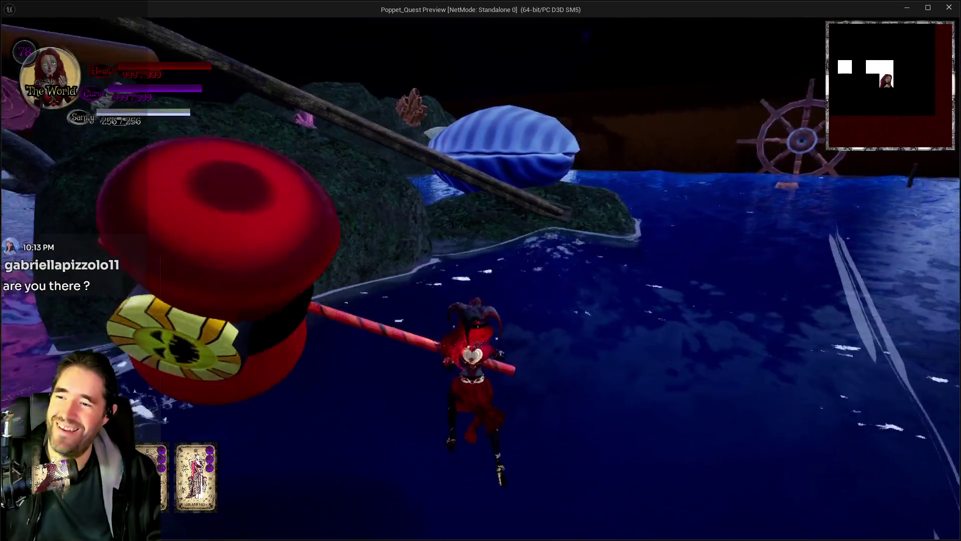
key(w)
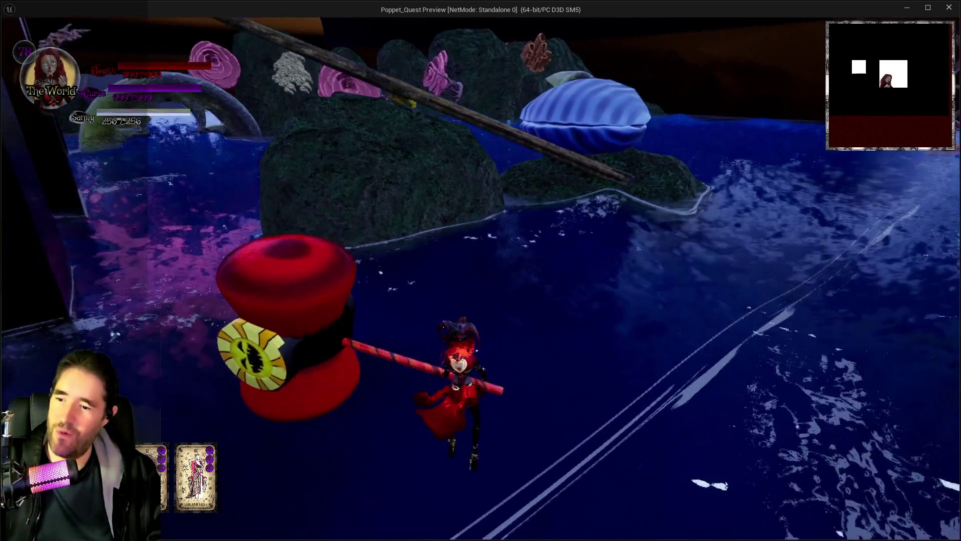
key(w)
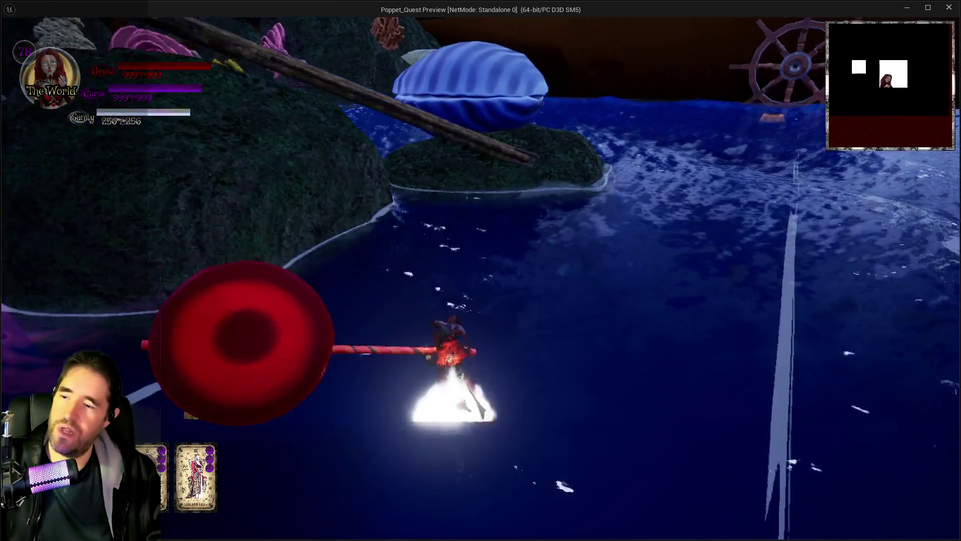
key(w)
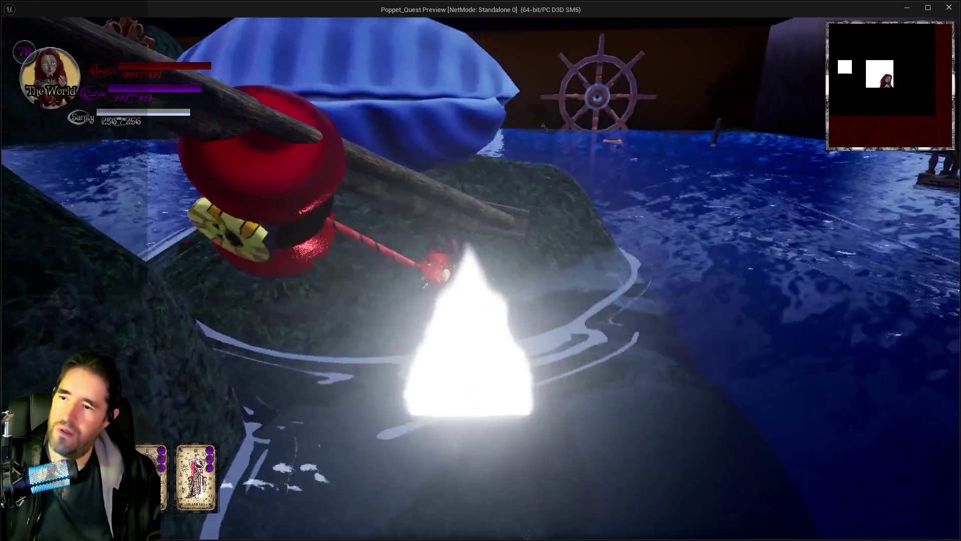
key(w)
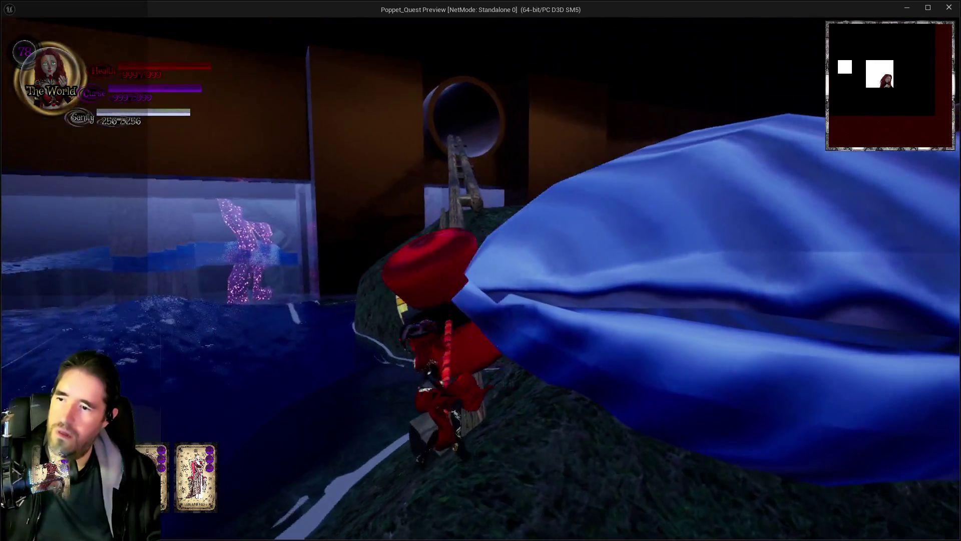
key(a)
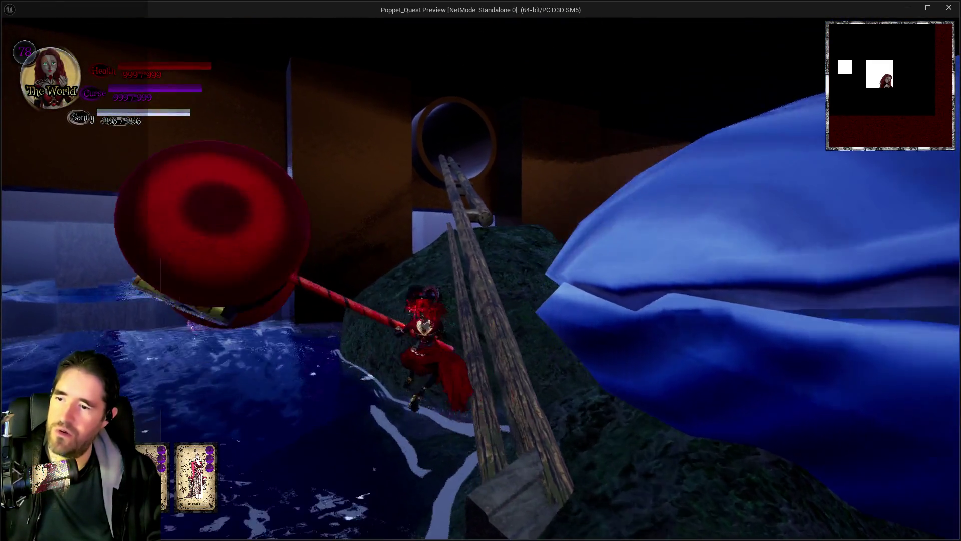
key(w)
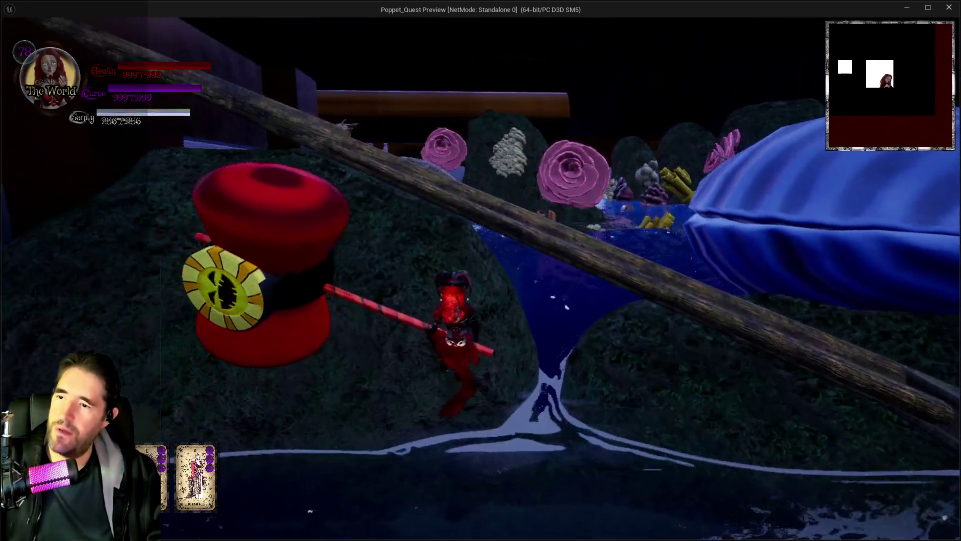
key(w)
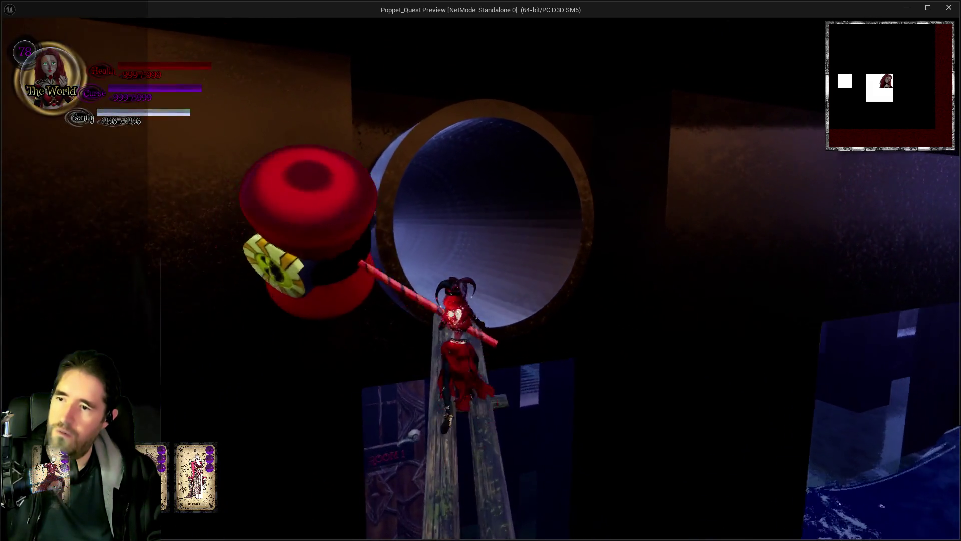
key(w)
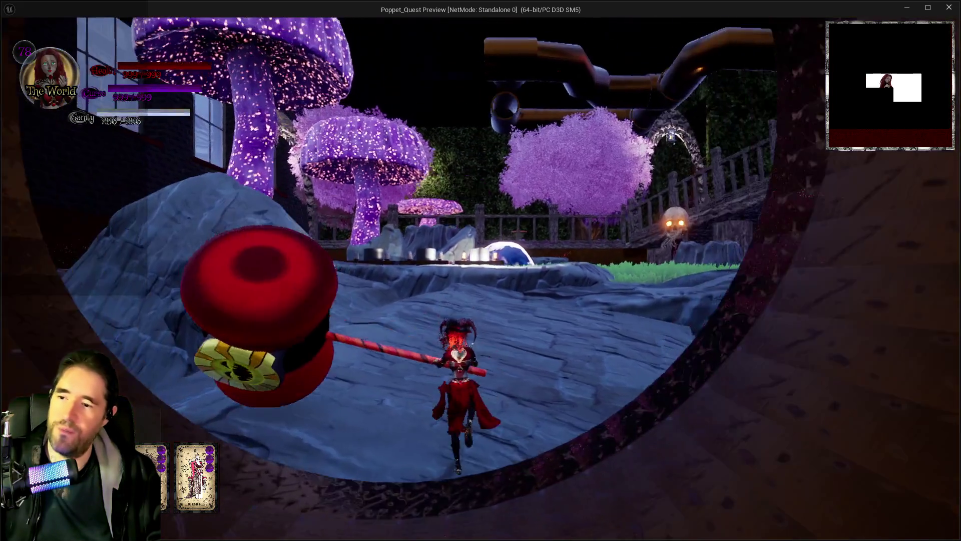
key(s)
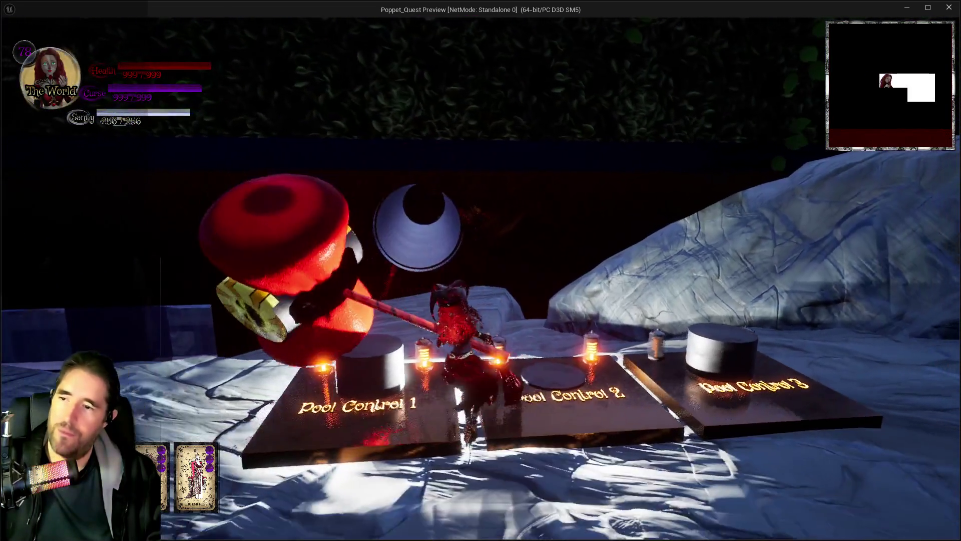
key(s)
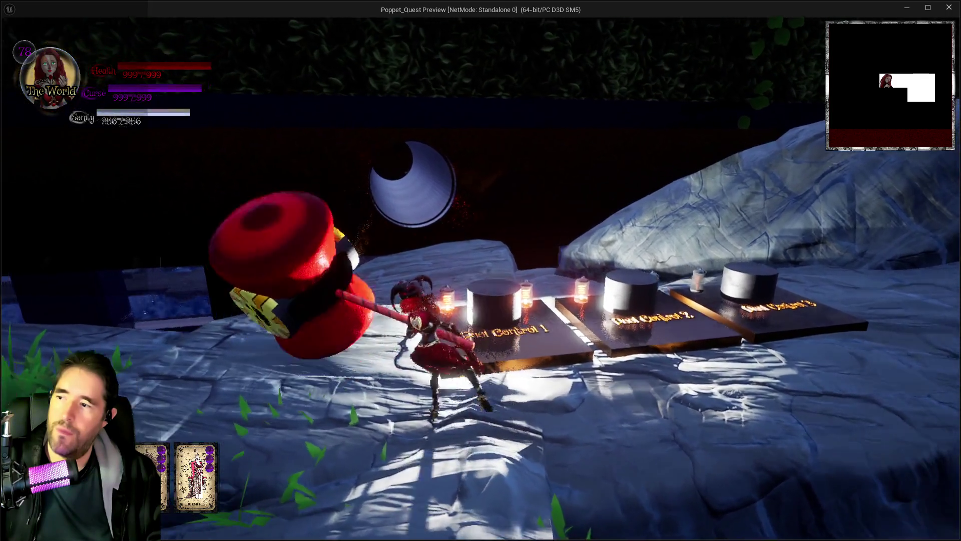
key(w)
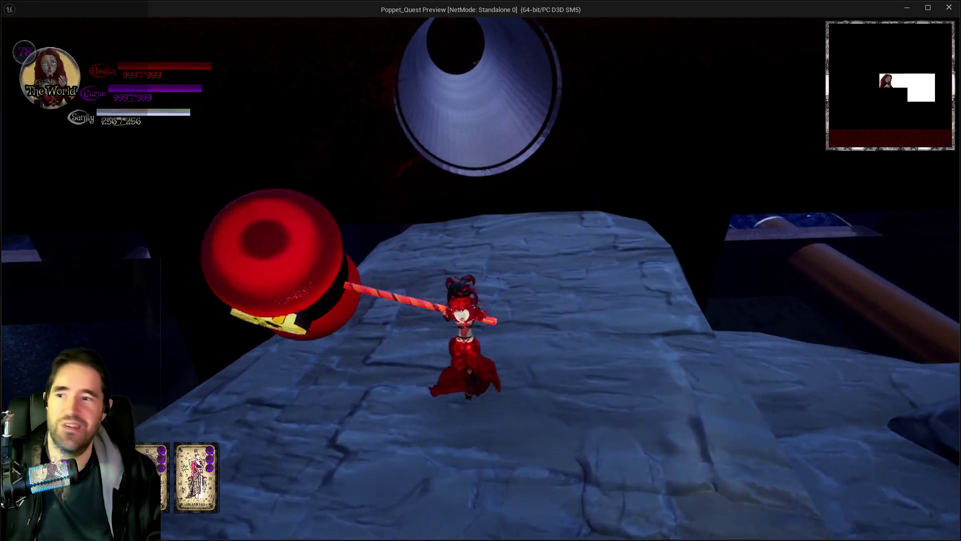
key(w)
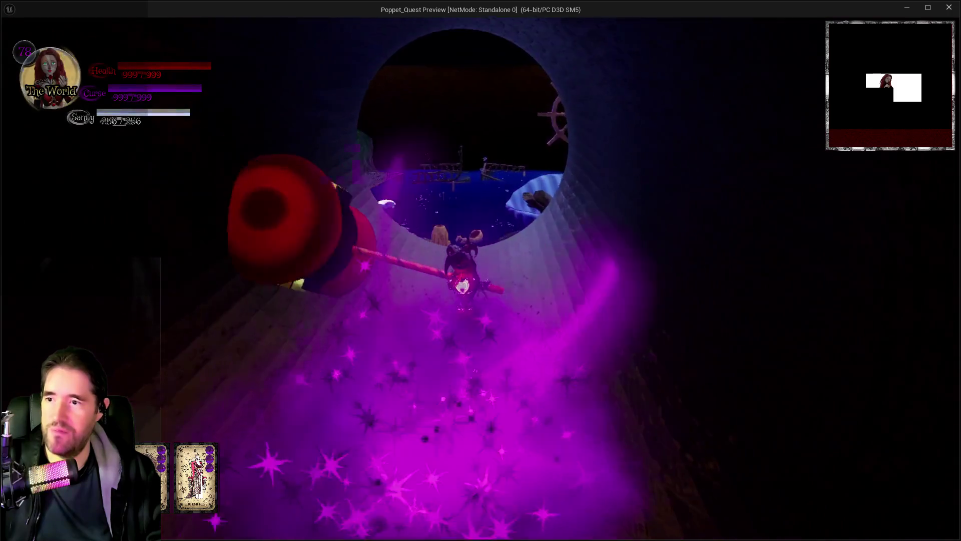
key(w)
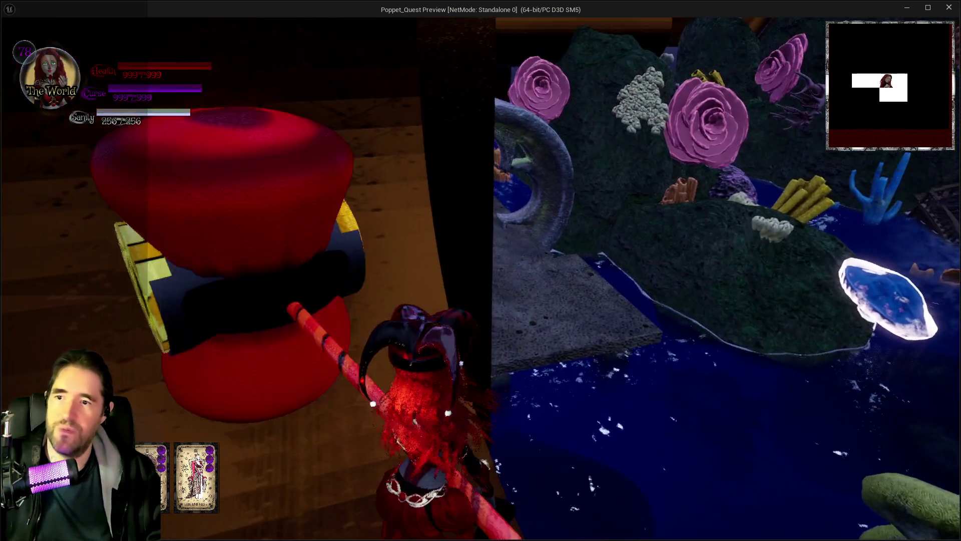
key(w)
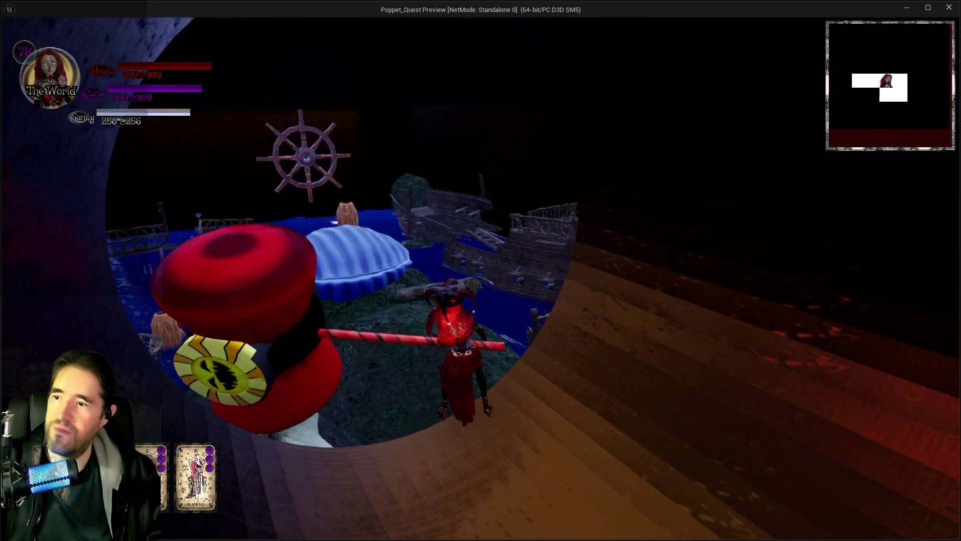
key(w)
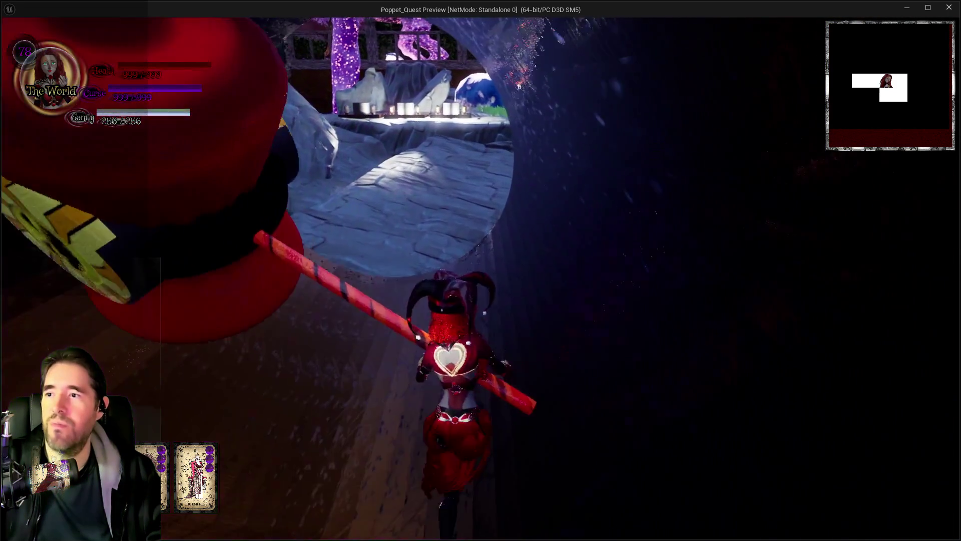
key(w)
key(w)
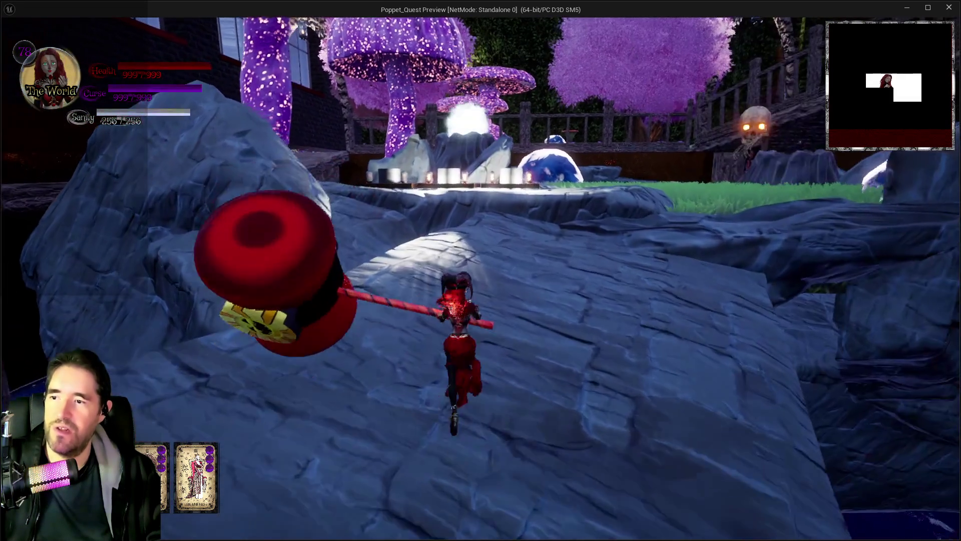
key(w)
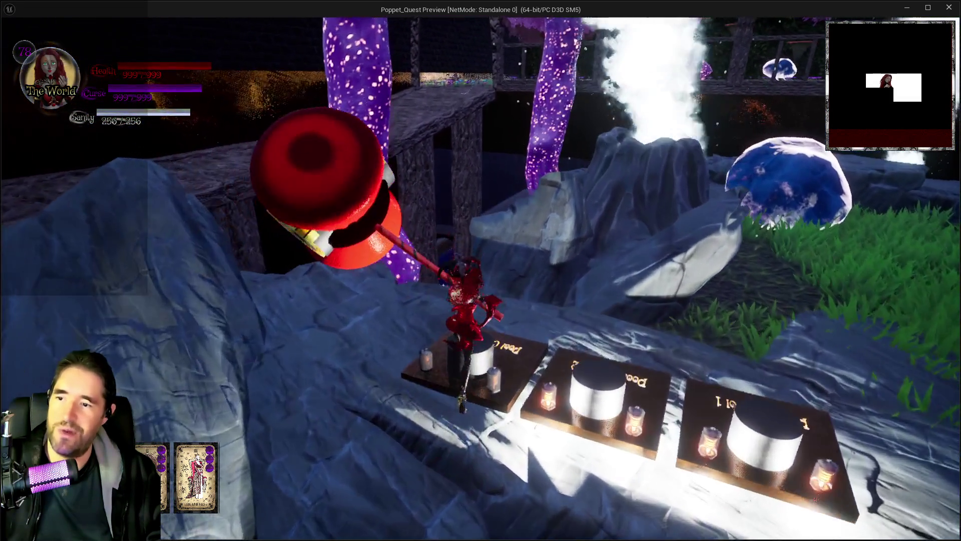
key(w)
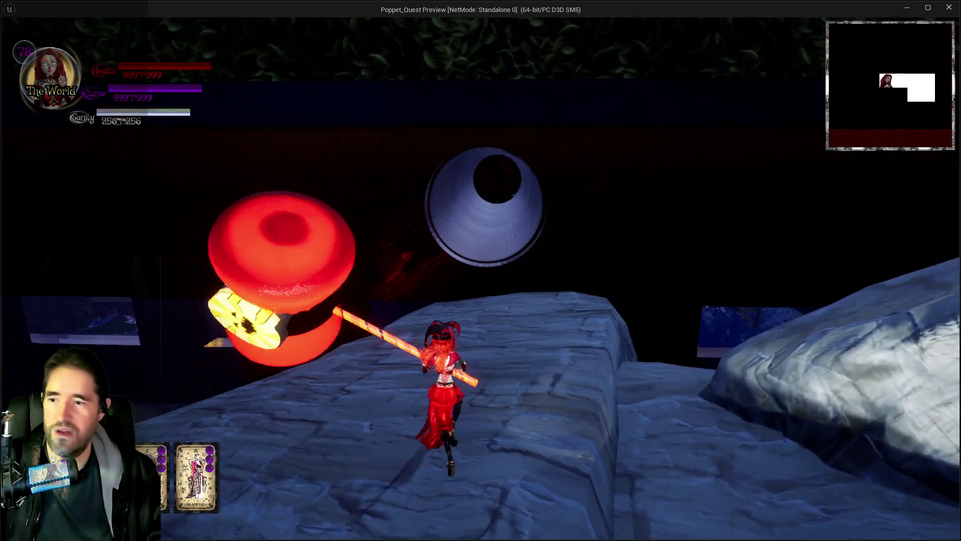
key(w)
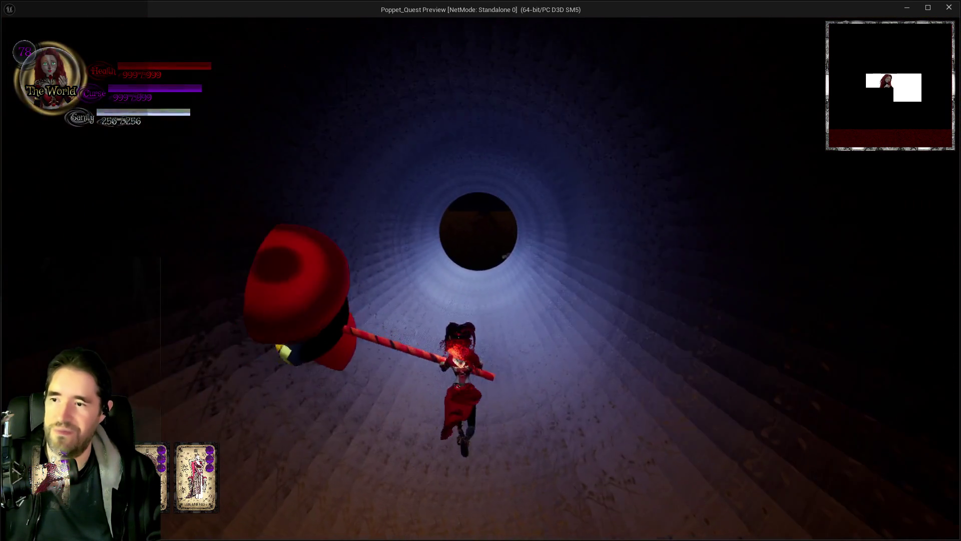
key(w)
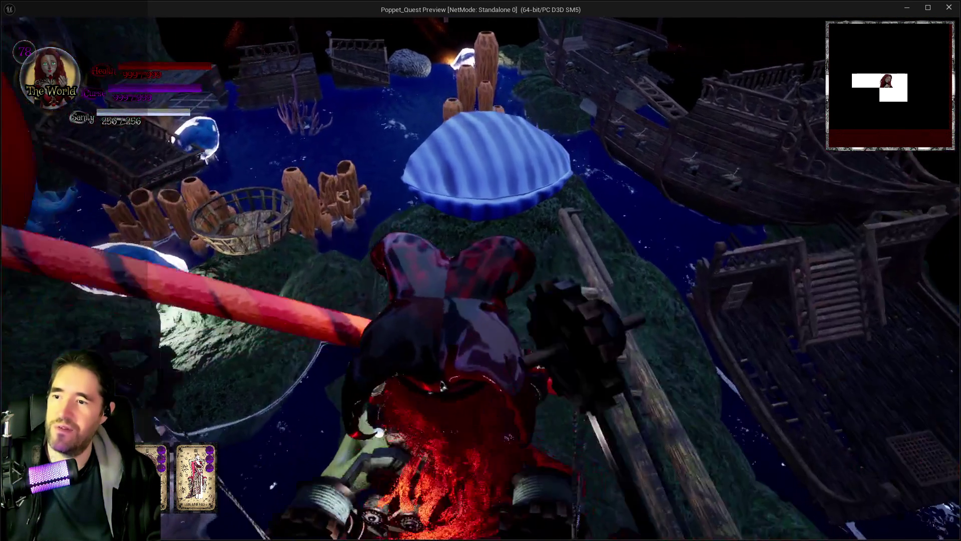
Run over the mossy rock and beam, climb the log ladder and pass through the pipe into the lagoon.
key(w)
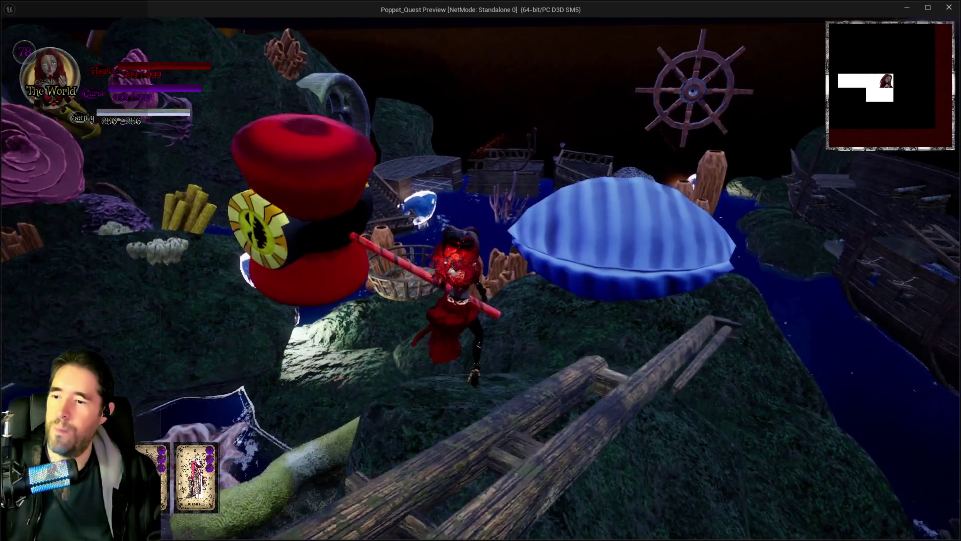
key(w)
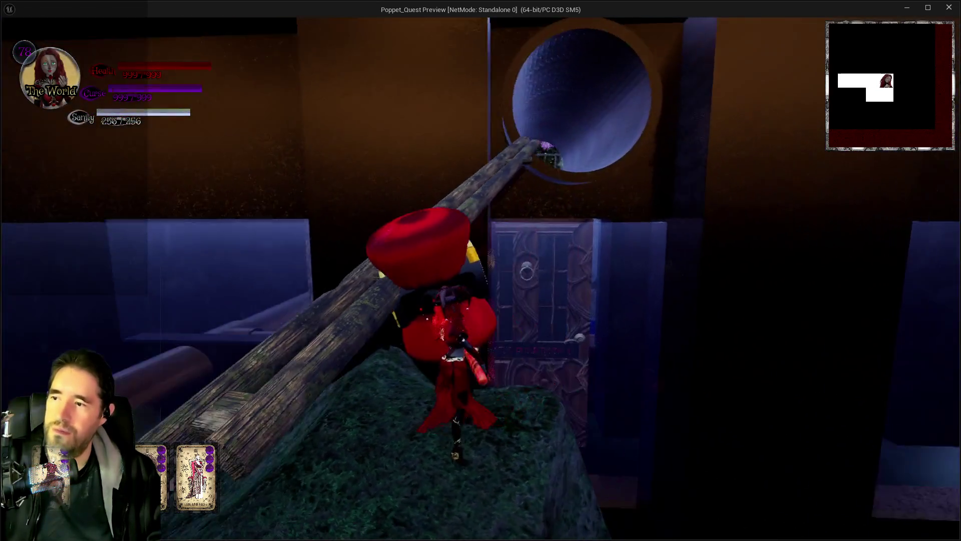
key(w)
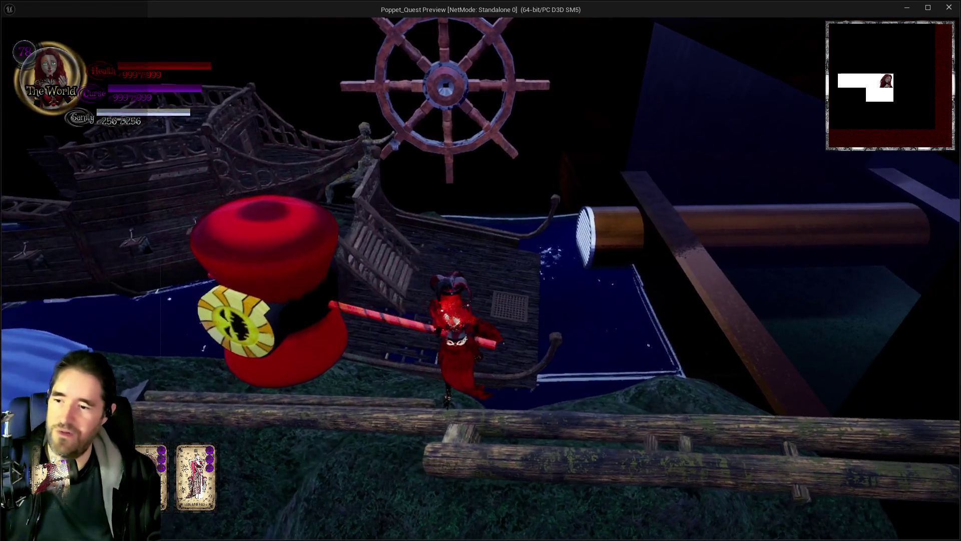
key(w)
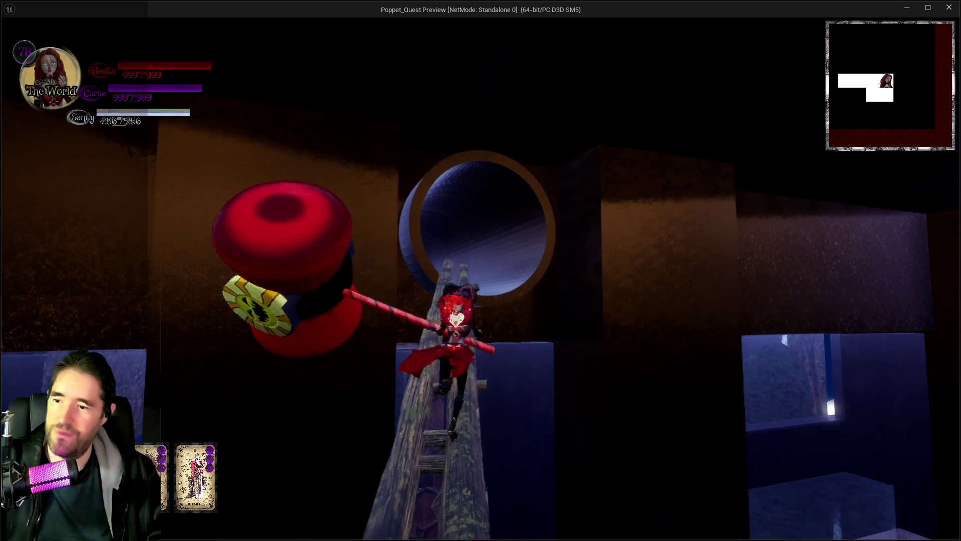
key(w)
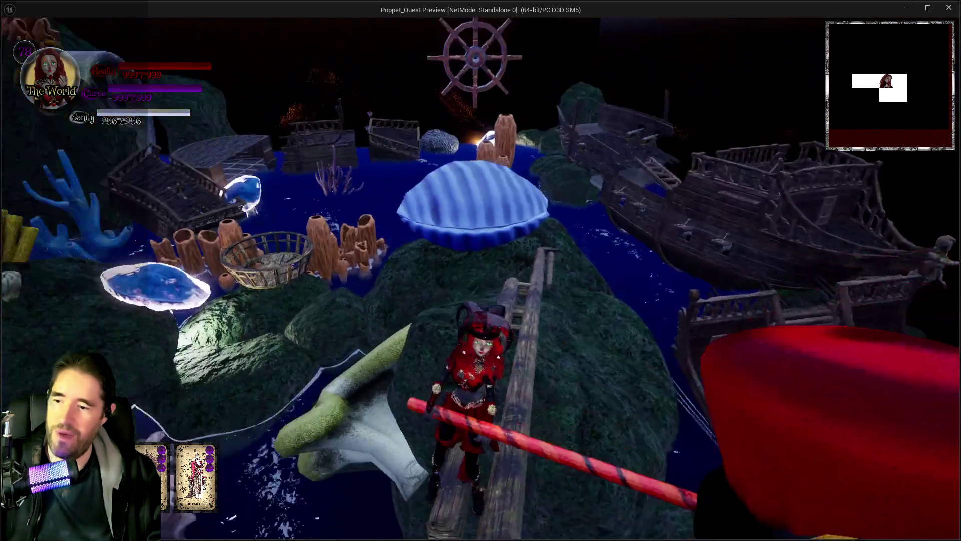
Run along the log beam to the clam shell, then stop the play session.
key(w)
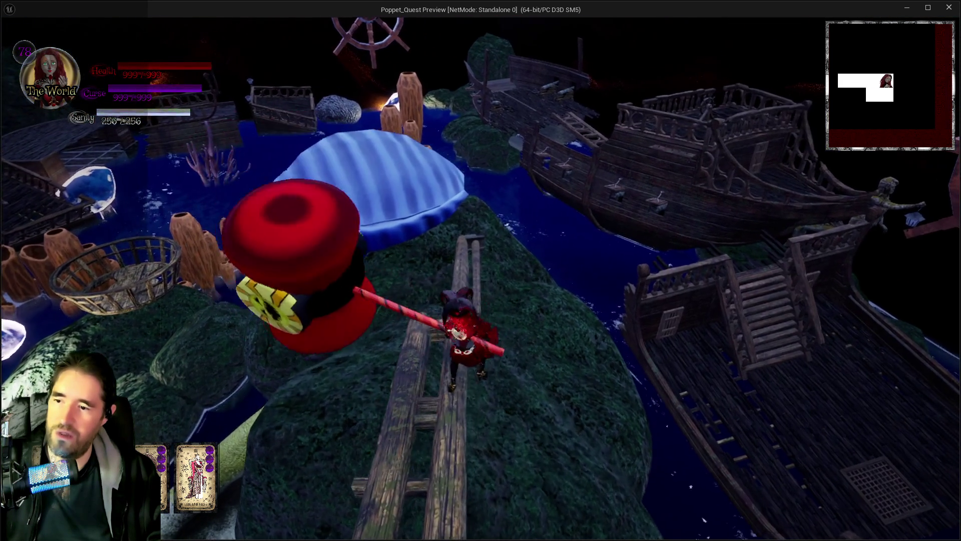
key(w)
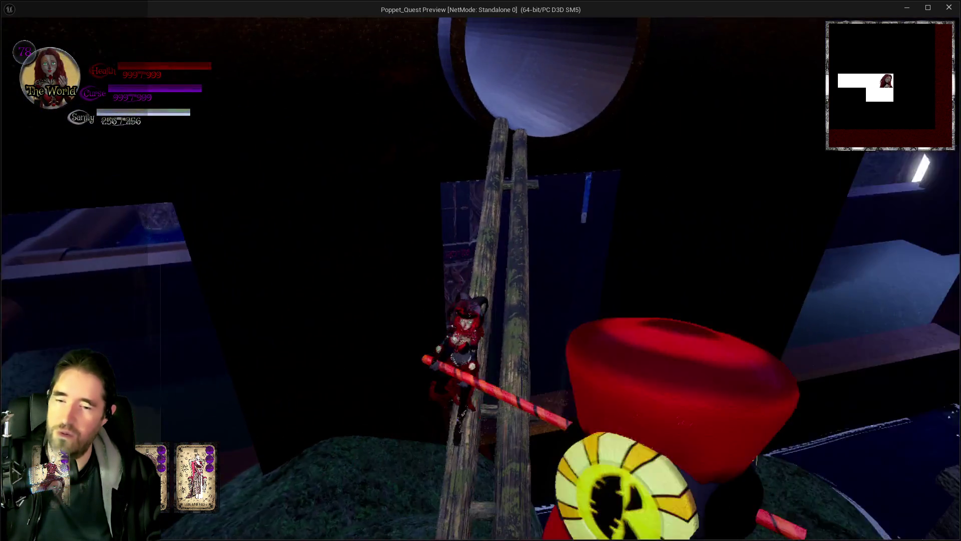
key(w)
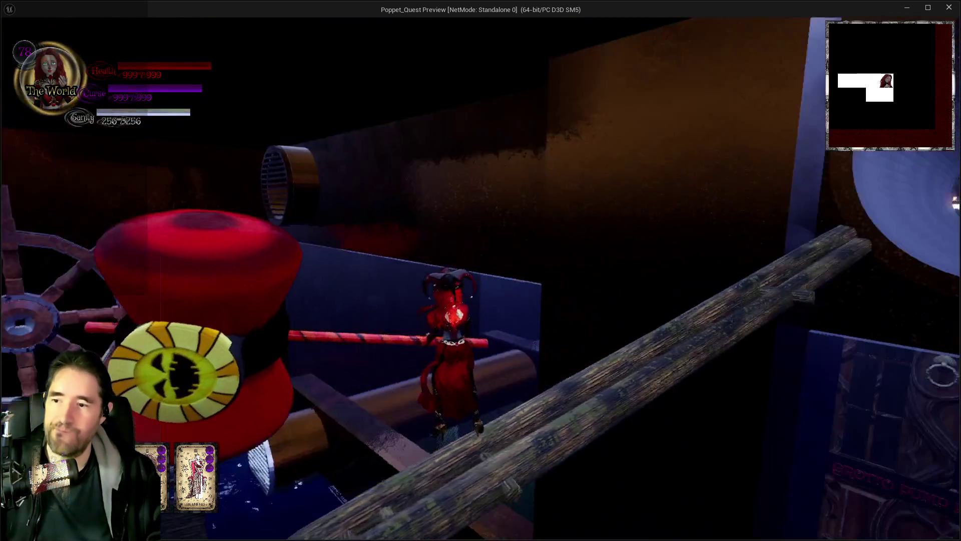
key(w)
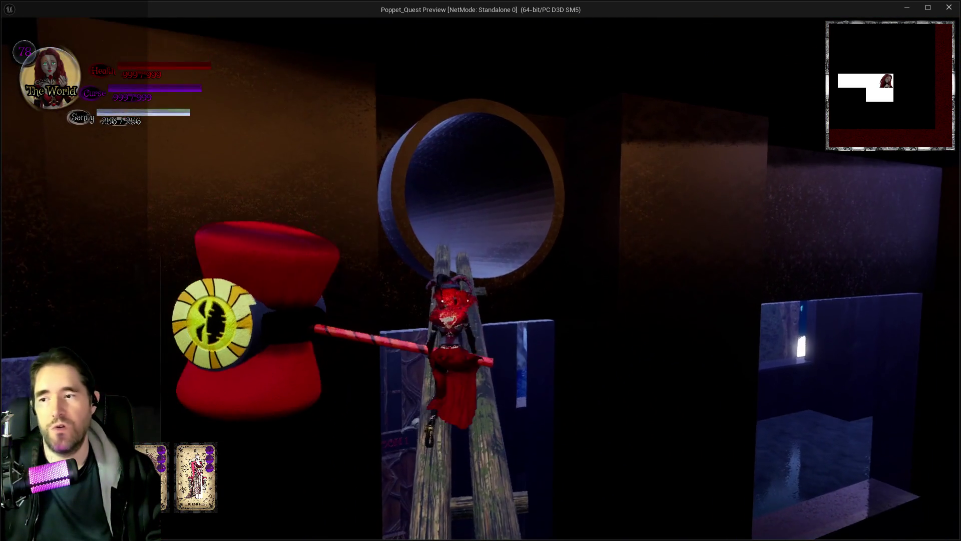
key(w)
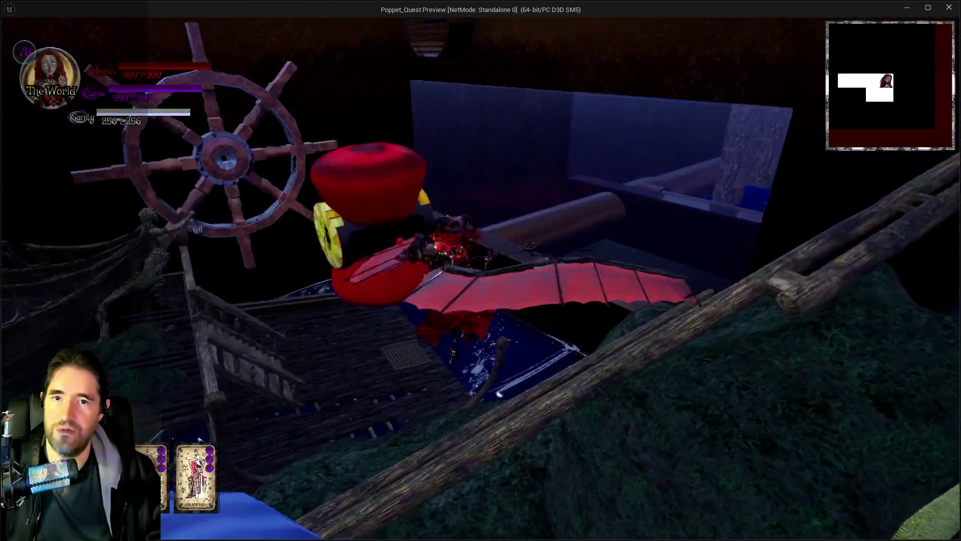
key(alt+Tab)
key(Escape)
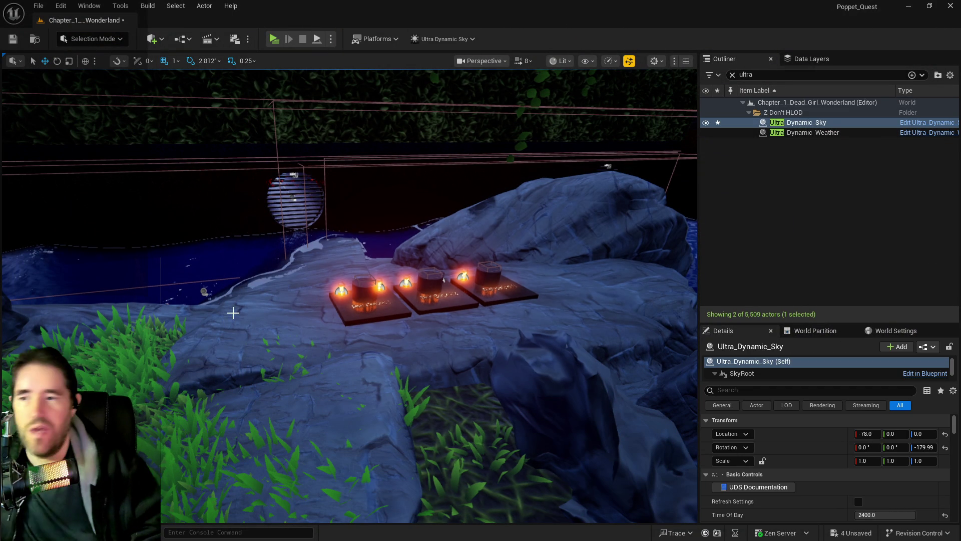
Fly to the carved window frame, drop camera speed from 8 to 3, then fly to the pipe and mushrooms.
drag(359, 257, 447, 102)
click(523, 61)
drag(506, 90, 493, 90)
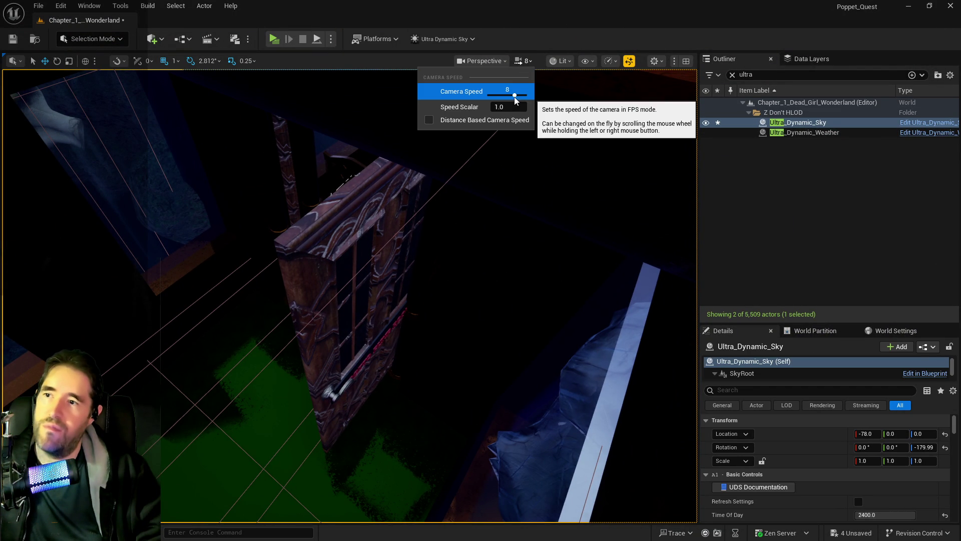
drag(509, 172, 508, 145)
mouse_move(679, 347)
mouse_down()
mouse_move(665, 344)
mouse_move(678, 347)
mouse_up()
Replace the 'ultra' Outliner filter with 'brush' to list the 36 brush actors.
drag(374, 261, 373, 253)
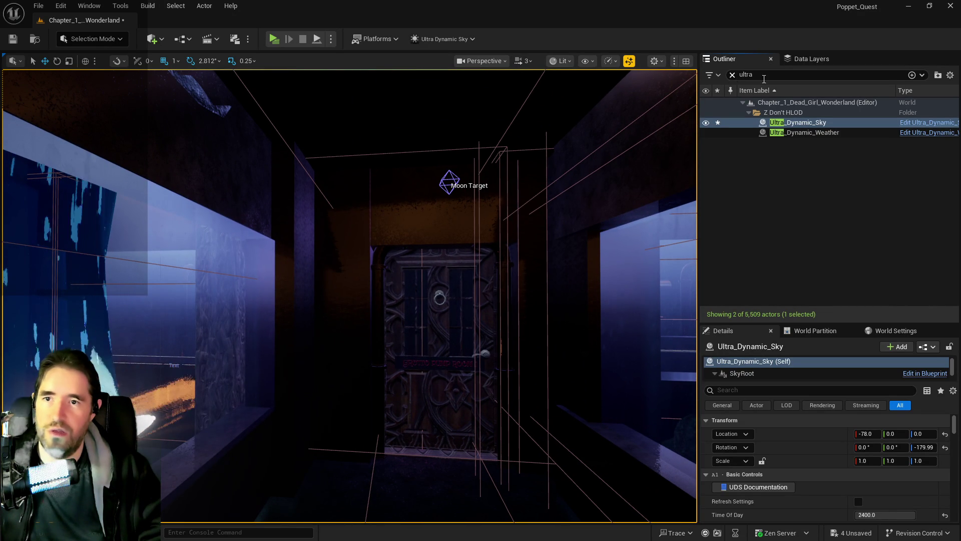
click(732, 75)
text(brush)
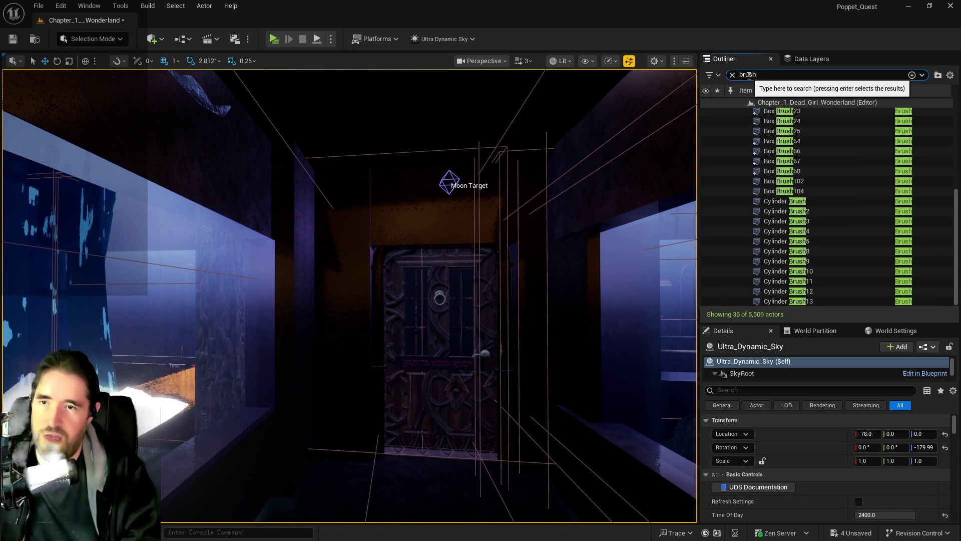
scroll(765, 260, down, 3)
scroll(765, 260, up, 5)
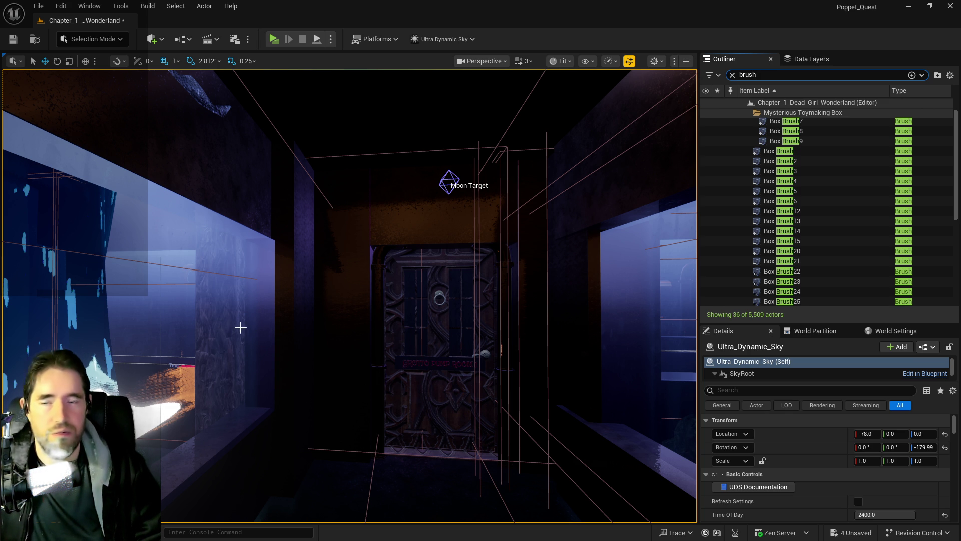
mouse_move(368, 344)
mouse_down()
mouse_move(310, 300)
mouse_move(300, 310)
mouse_move(275, 285)
mouse_move(359, 392)
mouse_move(320, 331)
mouse_up()
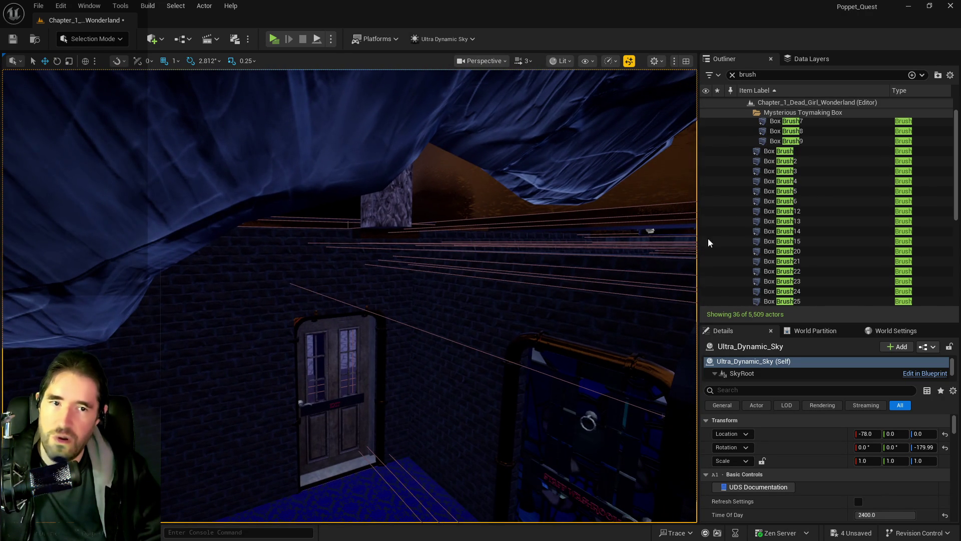
Select and frame the Box Brush, then raise the camera speed from 3 to 8.
double_click(778, 150)
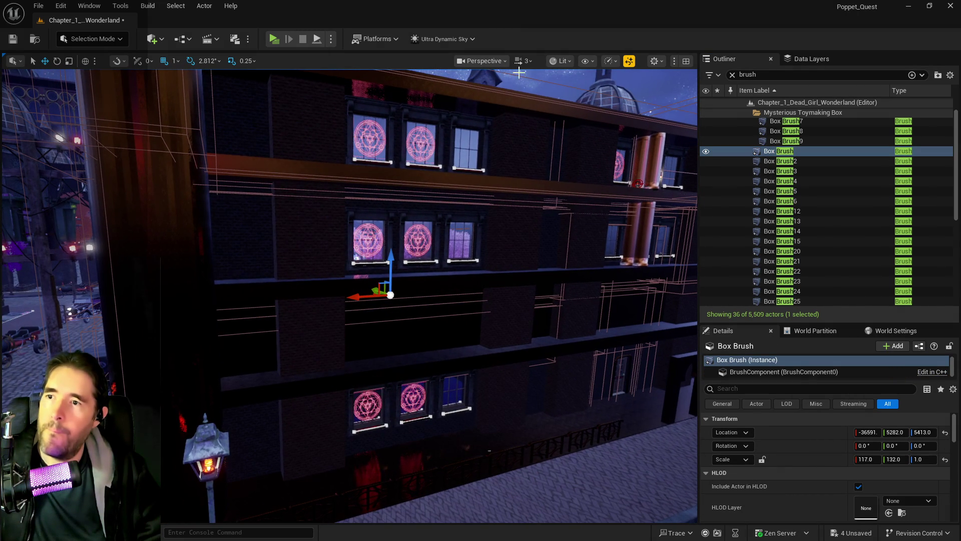
click(525, 62)
drag(510, 95, 517, 95)
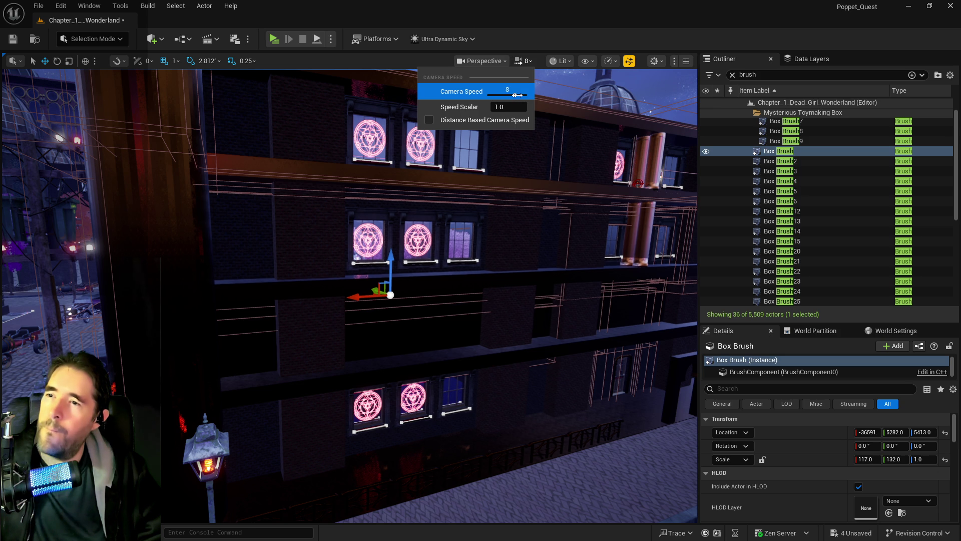
Fly past the LOWER DECKS door and brick wall to the room with tables.
right_click(515, 167)
key(w)
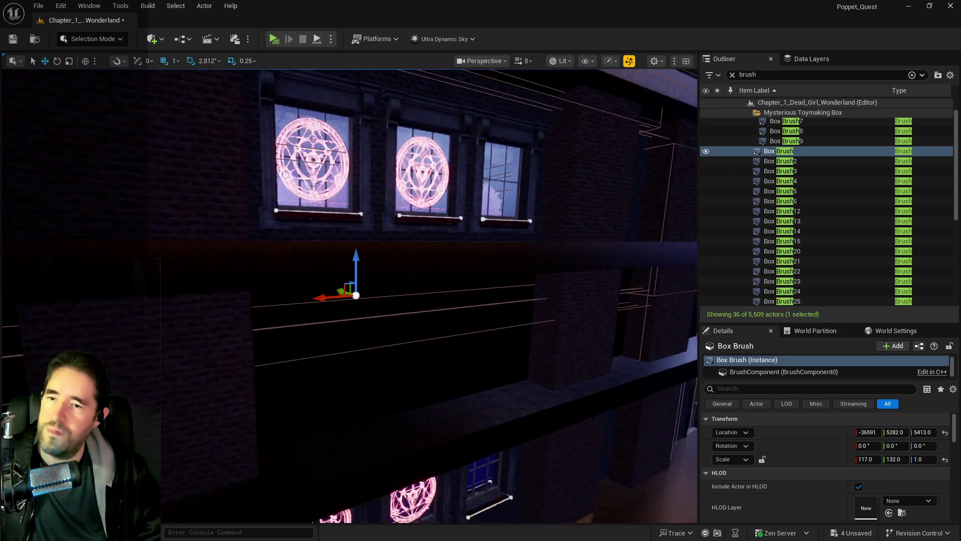
key(w)
key(w)
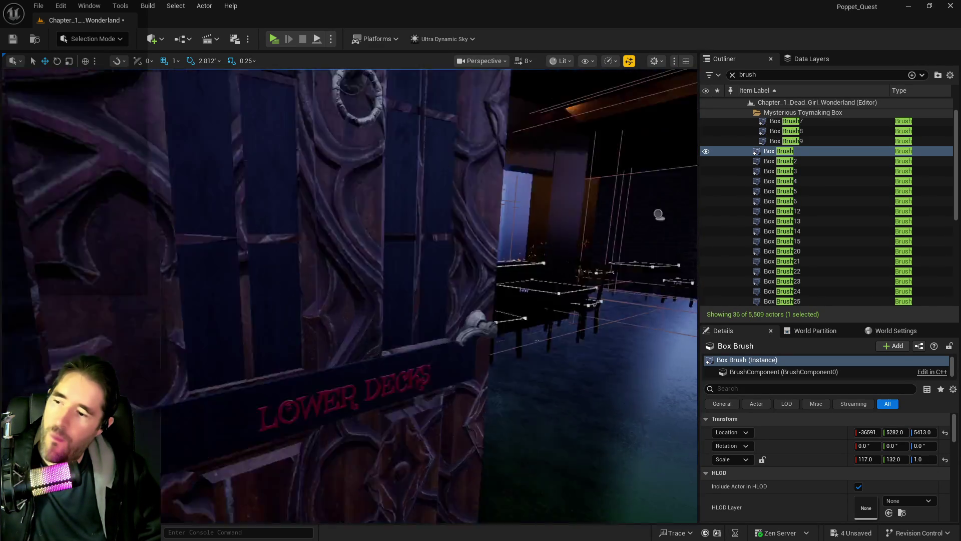
key(w)
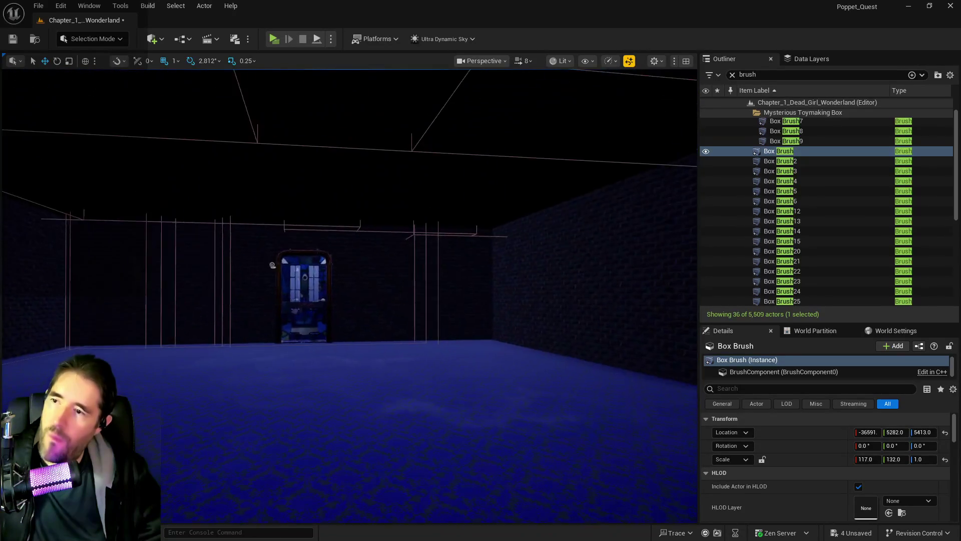
key(w)
key(w)
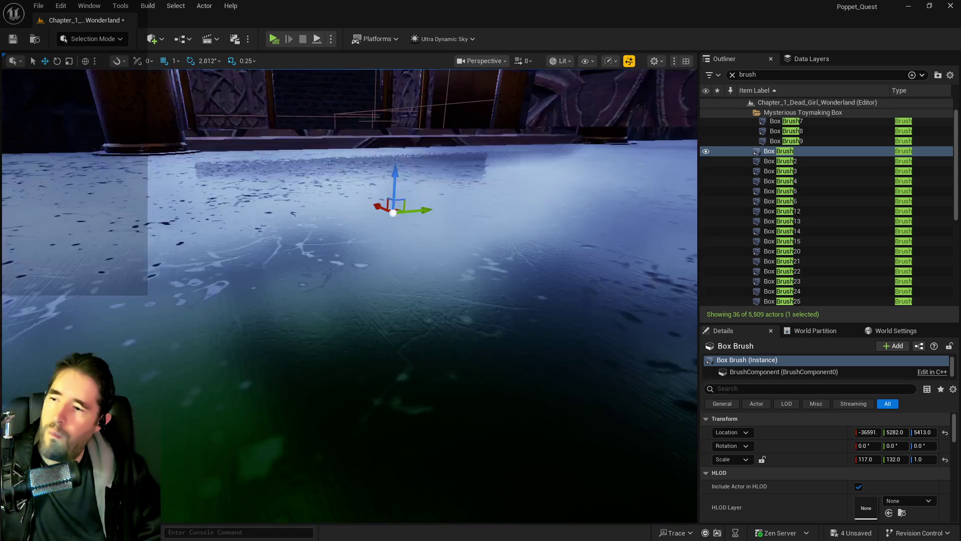
key(w)
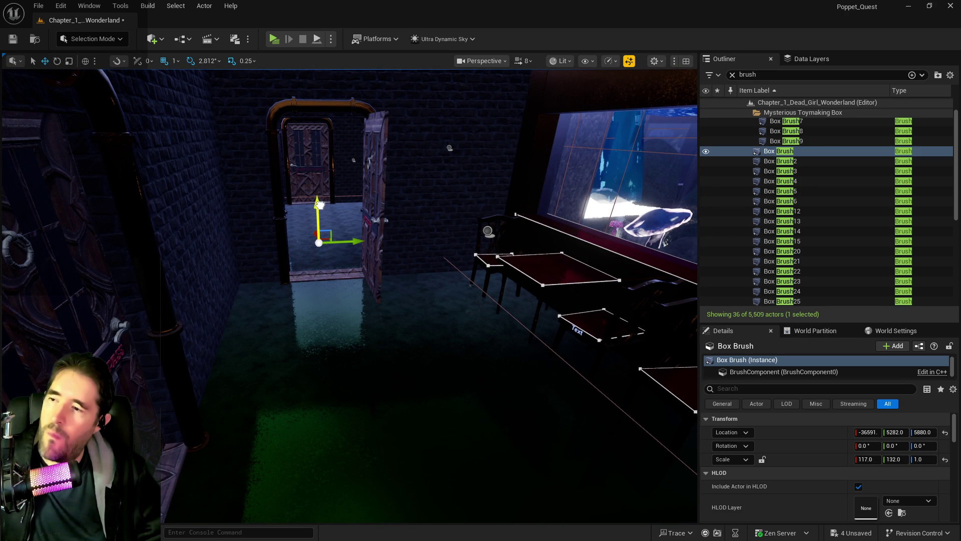
Nudge the Box Brush upward, then undo the move.
drag(319, 203, 318, 191)
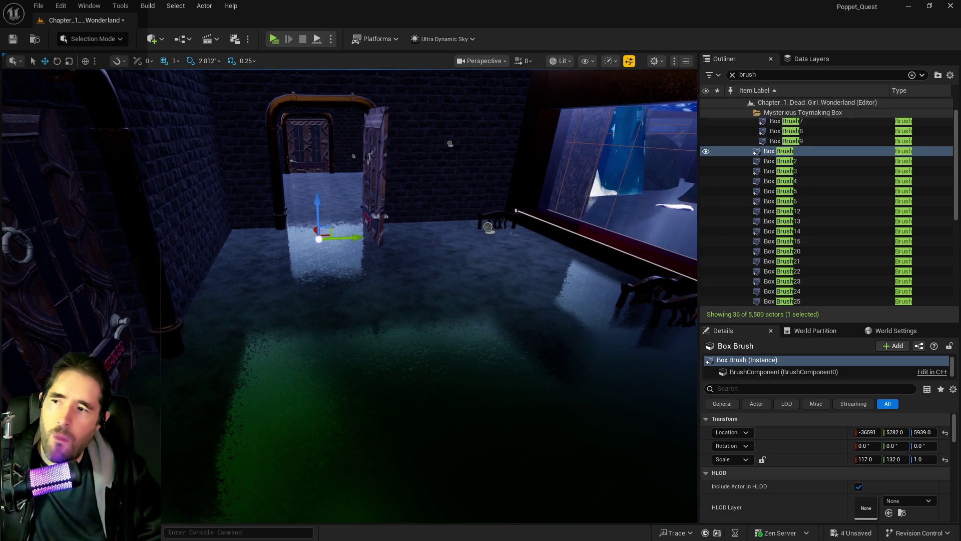
key(w)
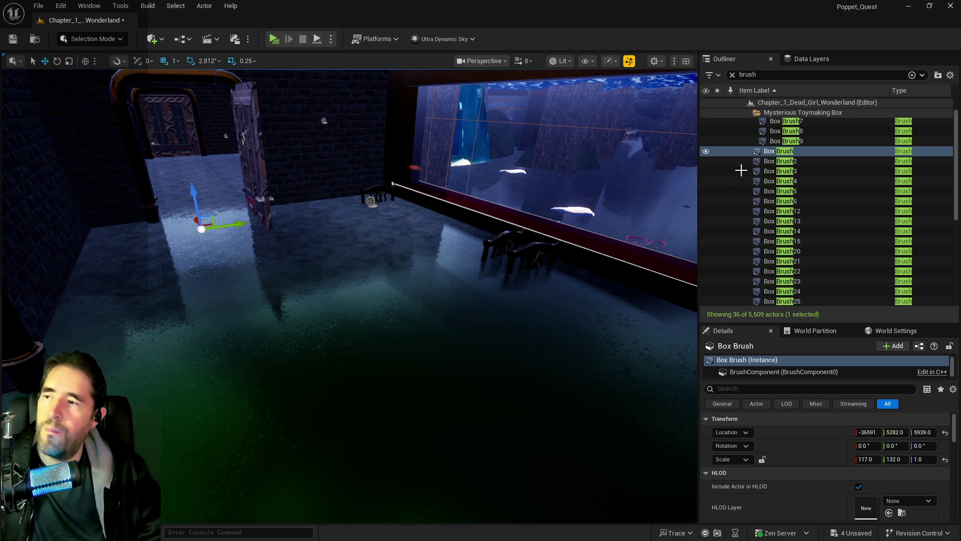
key(ctrl+z)
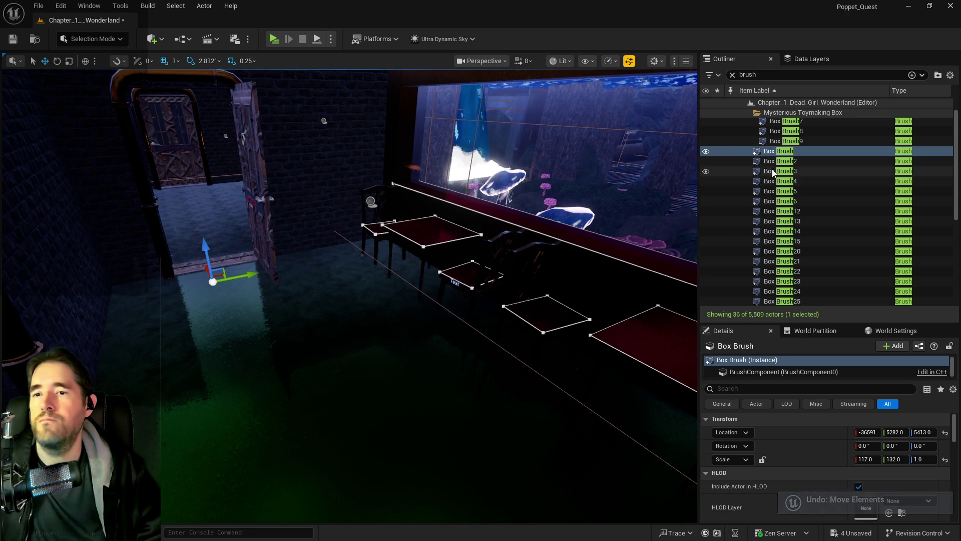
double_click(770, 161)
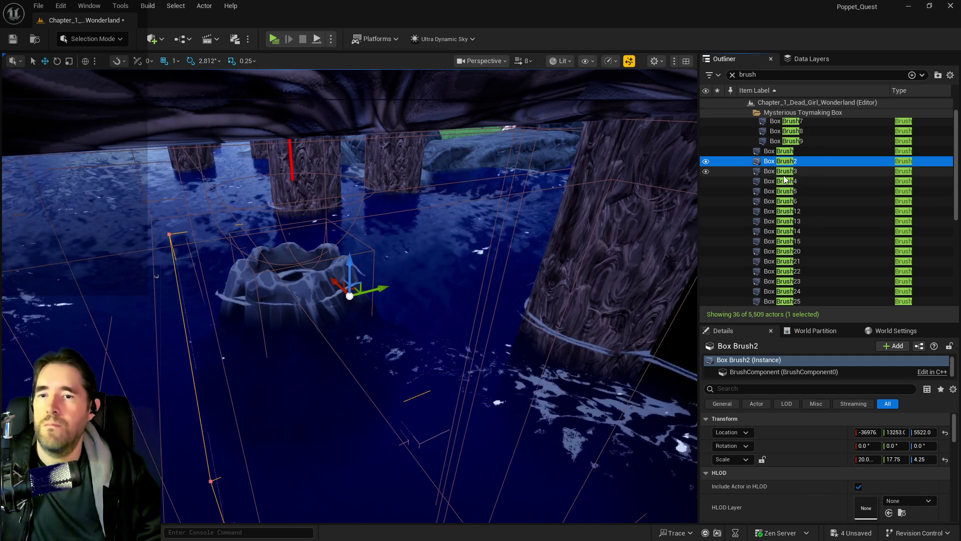
mouse_move(437, 252)
mouse_down()
mouse_move(451, 241)
mouse_move(440, 270)
mouse_move(431, 235)
mouse_up()
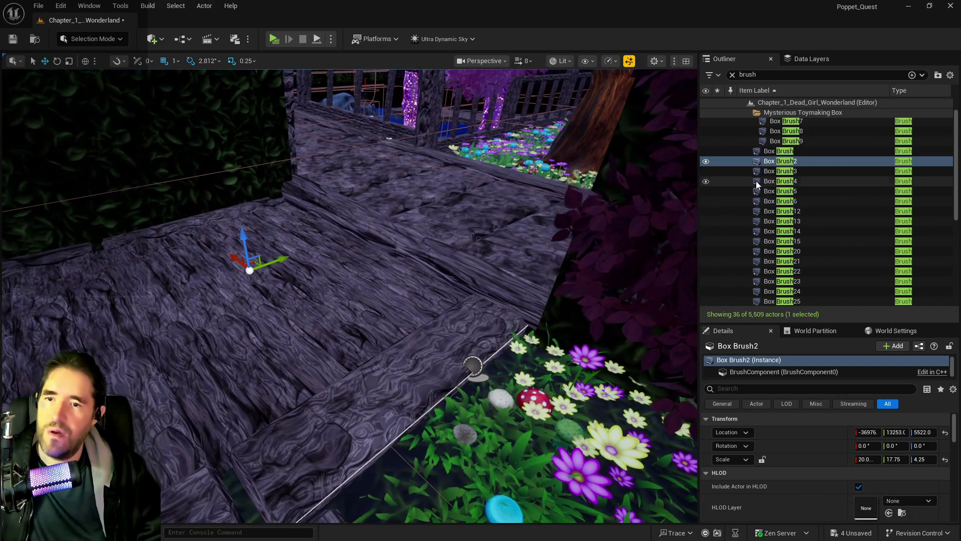
double_click(762, 172)
mouse_move(513, 257)
mouse_down()
mouse_move(500, 243)
mouse_move(488, 263)
mouse_move(289, 136)
mouse_move(337, 152)
mouse_move(519, 269)
mouse_move(476, 251)
mouse_up()
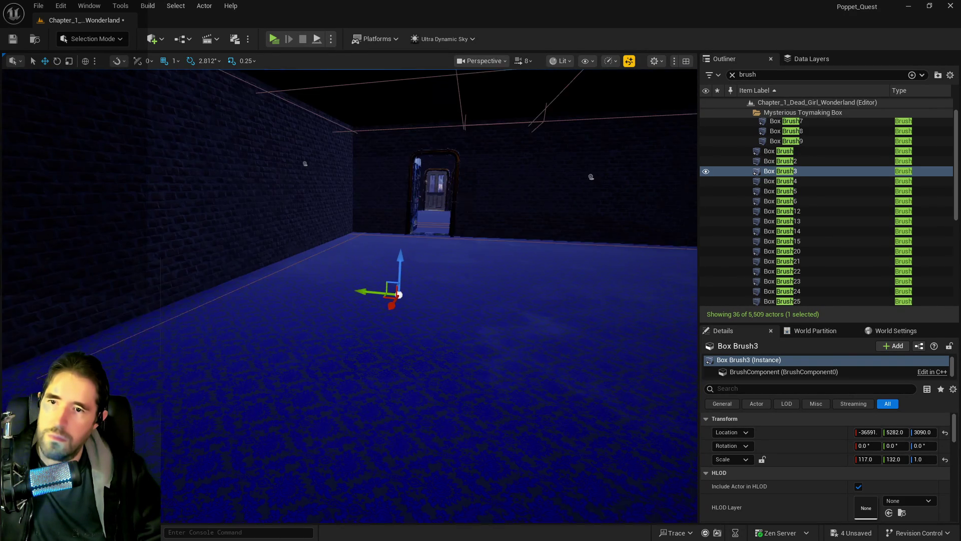
drag(403, 264, 410, 221)
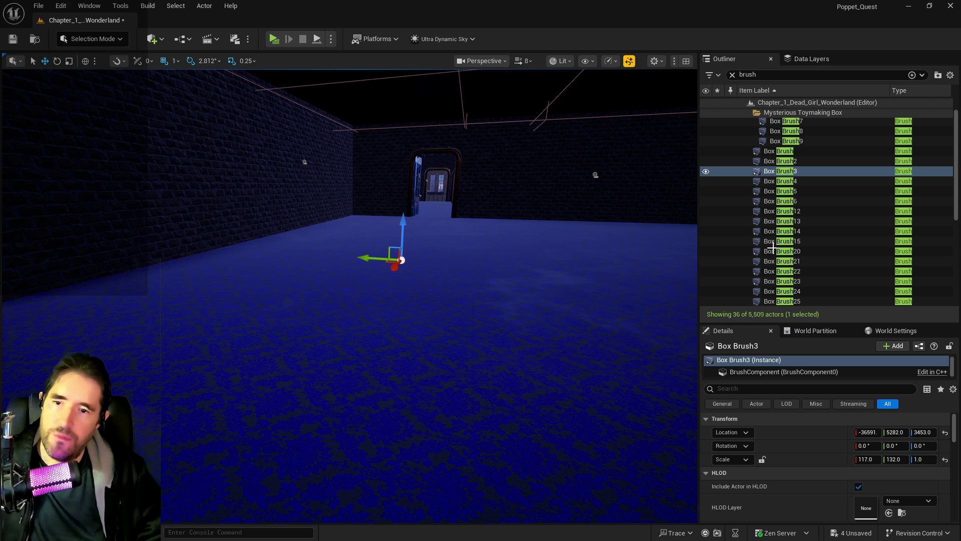
key(ctrl+z)
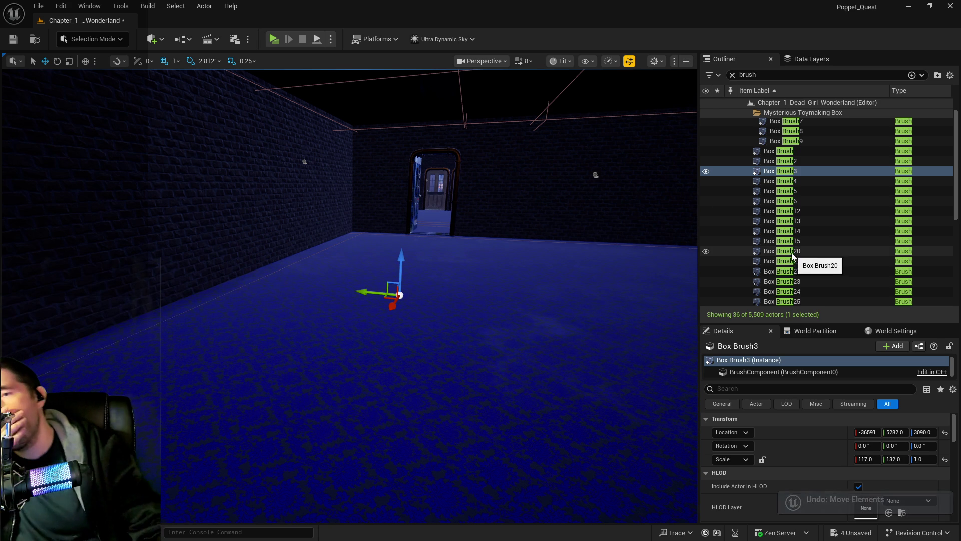
scroll(797, 263, down, 6)
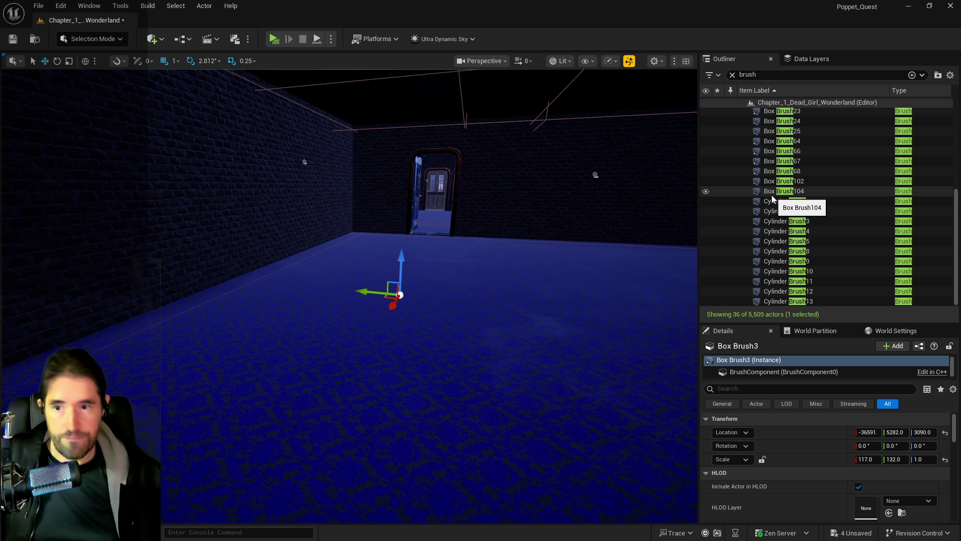
double_click(804, 299)
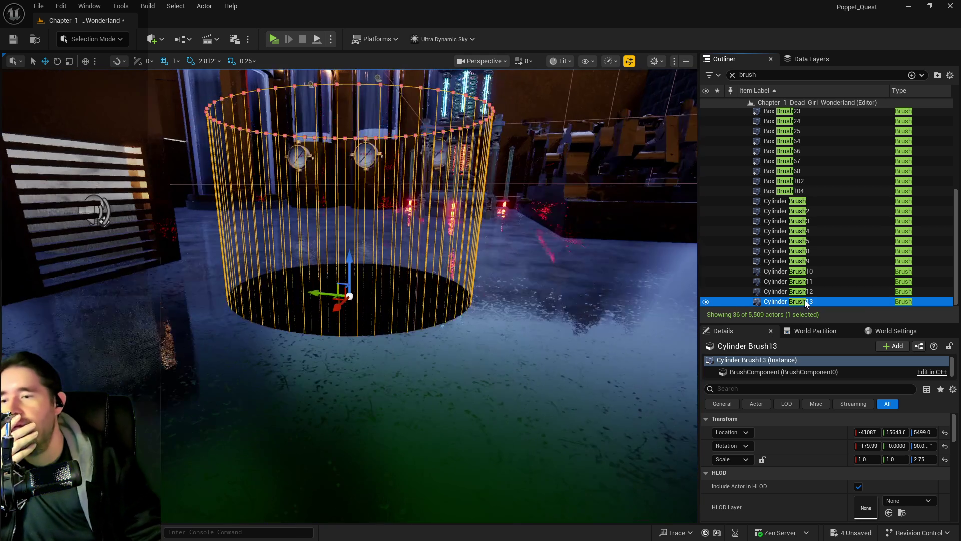
mouse_move(501, 300)
mouse_down()
mouse_move(501, 150)
mouse_move(500, 350)
mouse_up()
mouse_move(351, 295)
mouse_down()
mouse_move(351, 165)
mouse_move(370, 150)
mouse_move(370, 326)
mouse_up()
drag(411, 250, 413, 259)
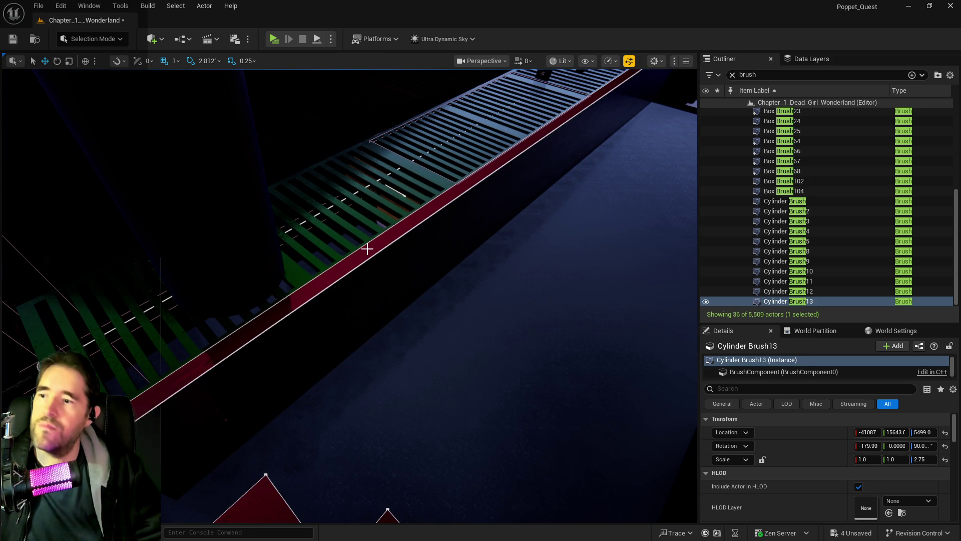
Slide the grated walkway spline, ledge and block sideways along Y, then save the level.
click(367, 249)
ctrl+click(386, 281)
ctrl+click(367, 200)
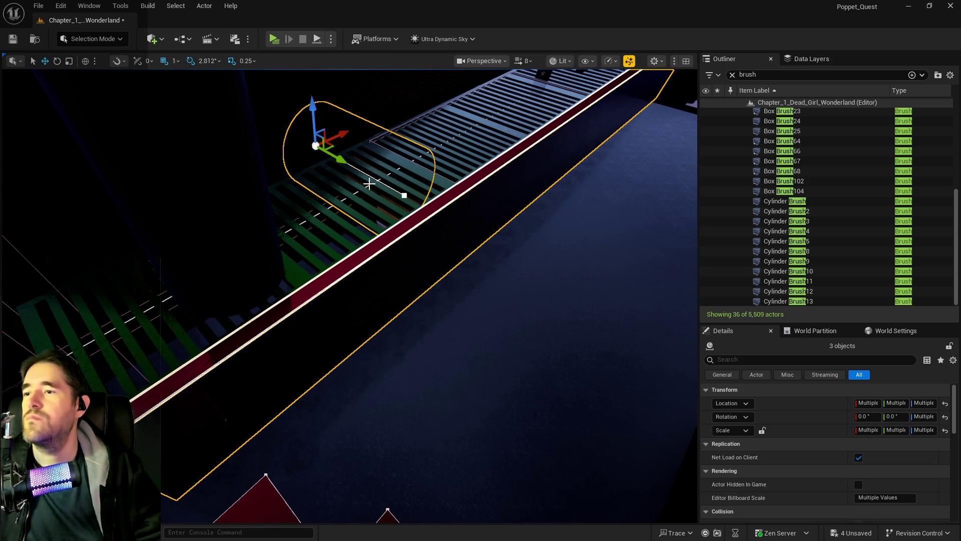
click(350, 214)
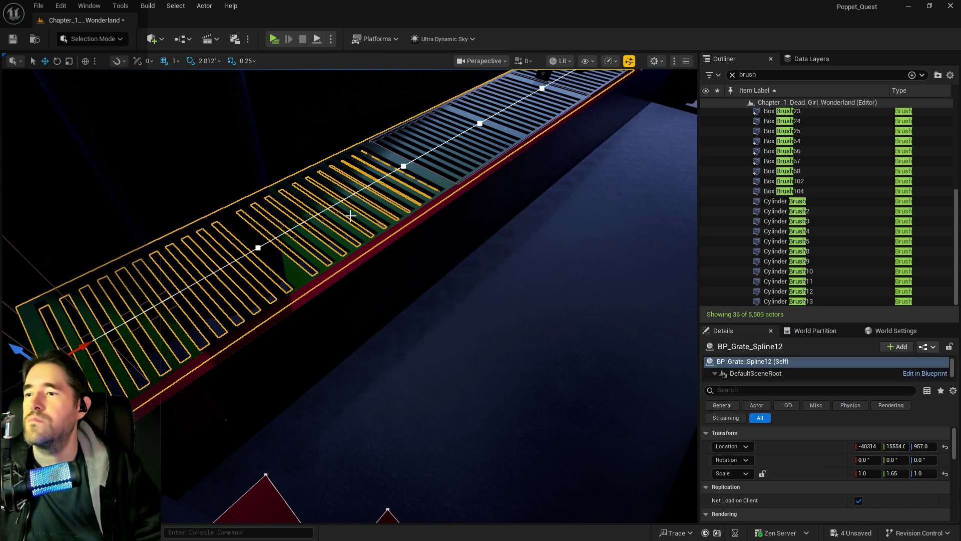
ctrl+click(375, 248)
ctrl+click(381, 271)
drag(375, 275, 465, 272)
mouse_move(556, 284)
mouse_down()
mouse_move(531, 281)
mouse_move(539, 281)
mouse_up()
key(ctrl+s)
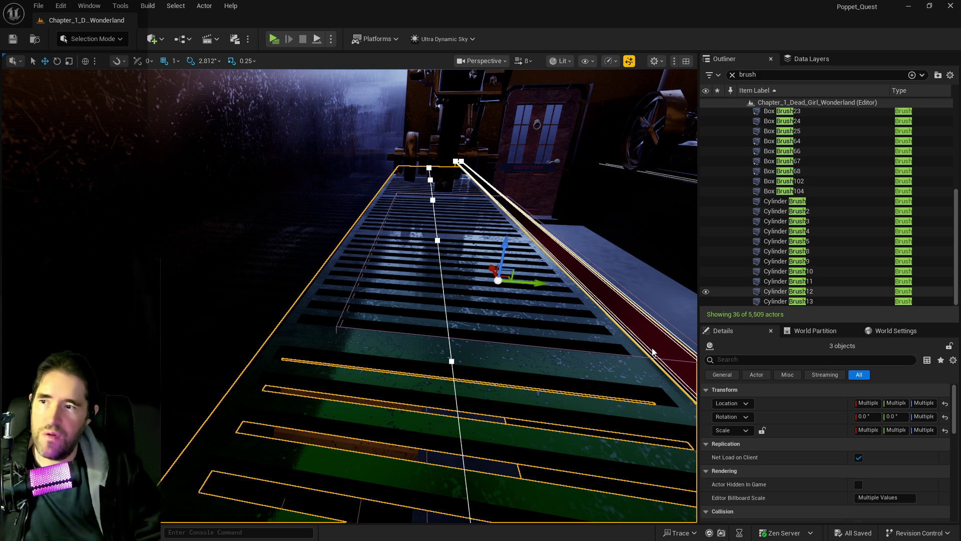
Check the Grotto pool walls, then slide Box Brush105 along X to -41878 in the doorway.
mouse_move(594, 348)
mouse_down()
mouse_move(674, 389)
mouse_move(490, 204)
mouse_move(692, 296)
mouse_move(99, 253)
mouse_move(448, 191)
mouse_up()
click(490, 204)
key(f)
click(583, 222)
key(f)
mouse_move(350, 296)
mouse_down()
mouse_move(301, 265)
mouse_move(350, 236)
mouse_move(468, 229)
mouse_up()
mouse_move(489, 266)
mouse_down()
mouse_move(489, 210)
mouse_move(445, 305)
mouse_move(388, 339)
mouse_up()
drag(351, 401, 377, 401)
Copy BP_Door_110 as BP_Door_112, push it along Y into the doorway, and select Box Brush105.
scroll(377, 397, up, 10)
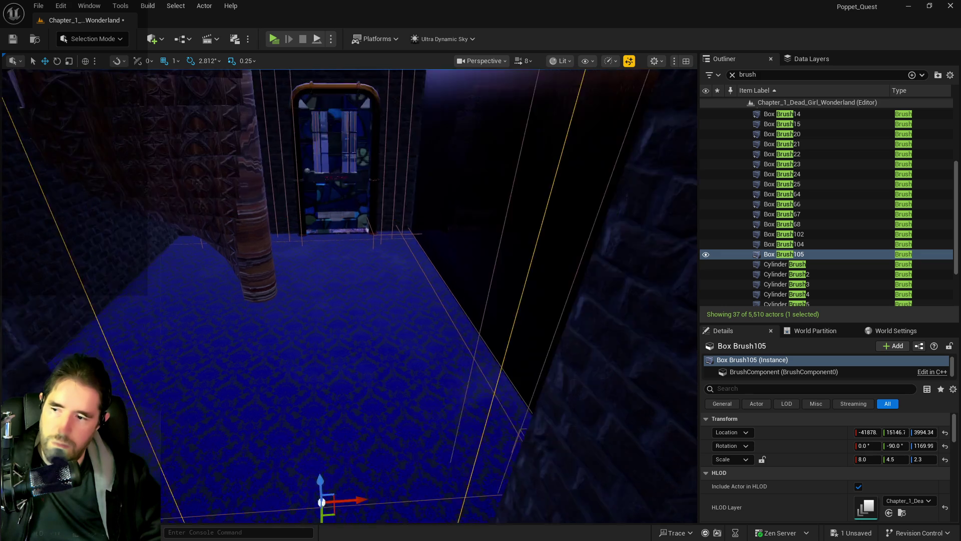
scroll(376, 397, down, 5)
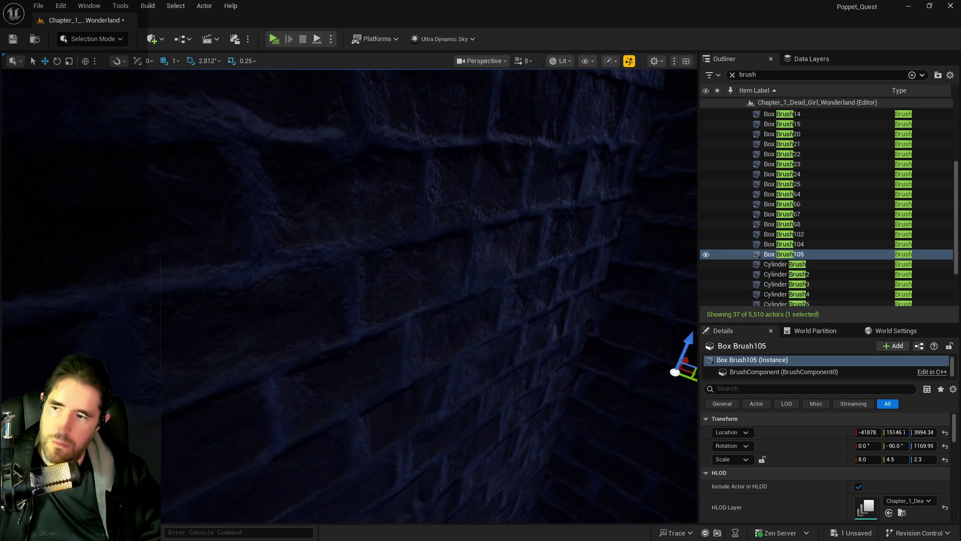
click(235, 306)
drag(266, 300, 266, 299)
drag(248, 269, 603, 390)
mouse_move(346, 300)
mouse_down()
mouse_move(55, 257)
mouse_move(129, 290)
mouse_move(204, 279)
mouse_move(333, 323)
mouse_up()
drag(290, 296, 290, 297)
click(361, 278)
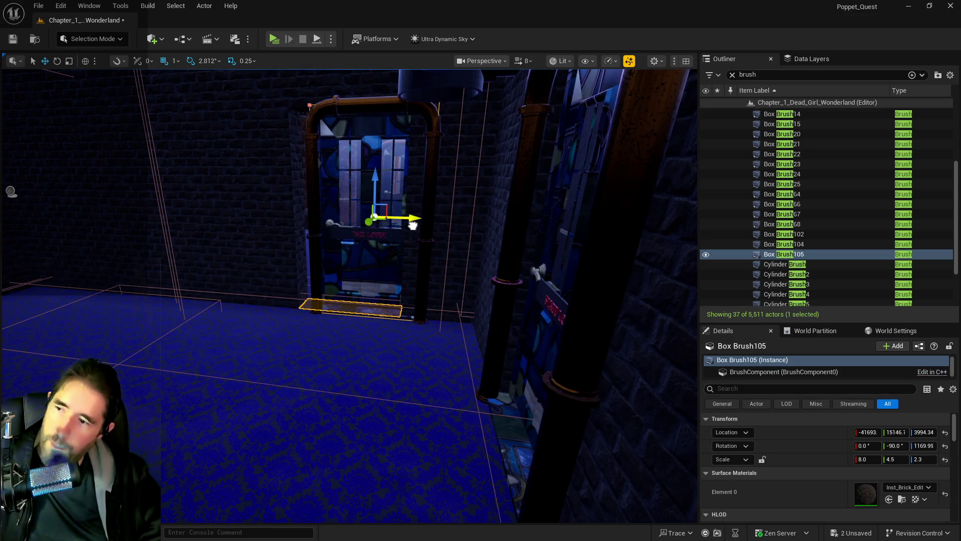
drag(412, 225, 413, 226)
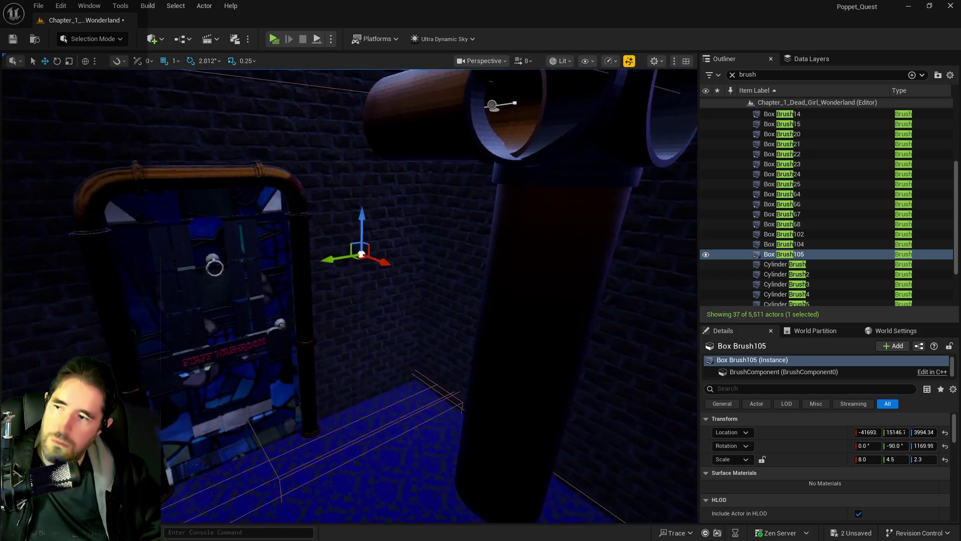
Inspect SM_Locker_Room_Lounge_Wall and the pipe opening beside the stained-glass doorway.
drag(375, 175, 375, 175)
click(350, 179)
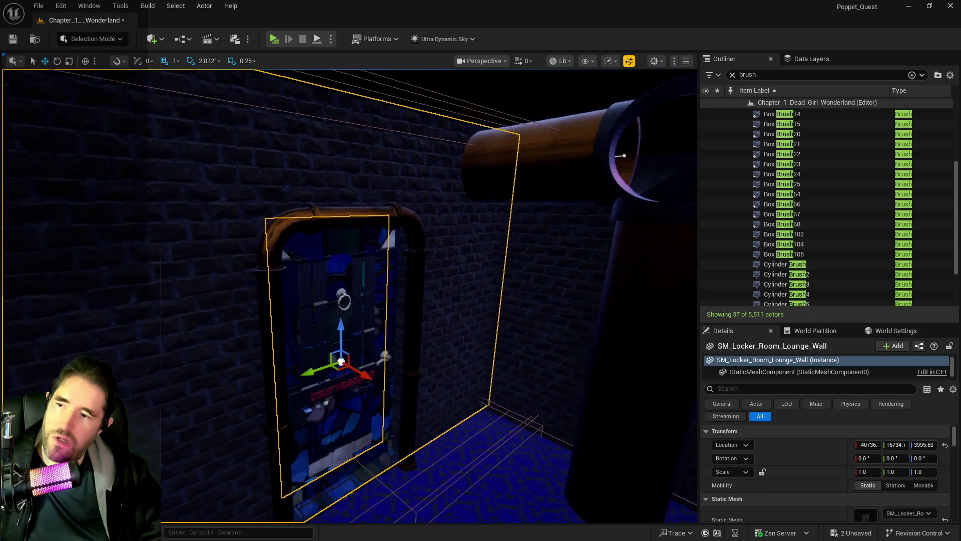
drag(425, 196, 425, 196)
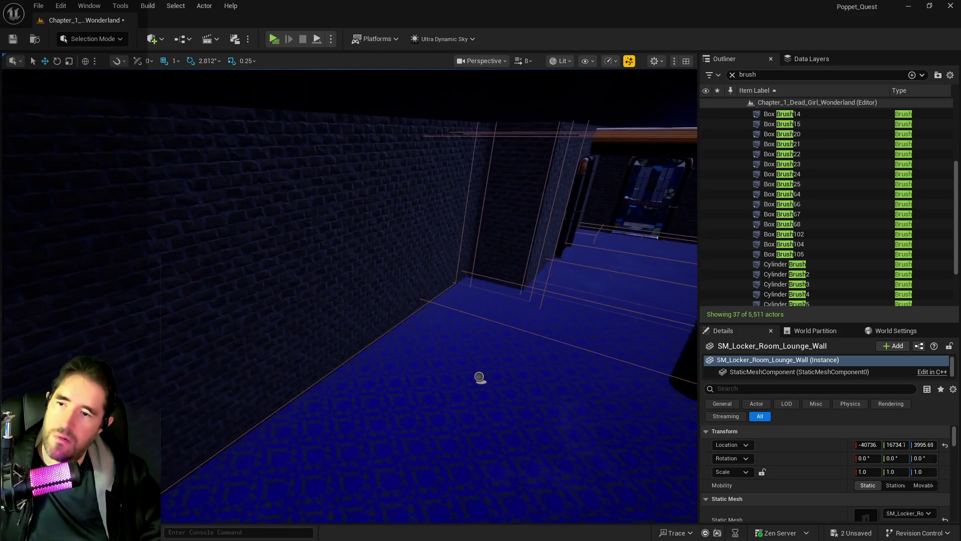
drag(425, 196, 425, 196)
key(Delete)
Frame Box Brush22, select BP_Door_140, and view the doorway from a wider angle.
click(399, 243)
drag(399, 244, 399, 244)
key(f)
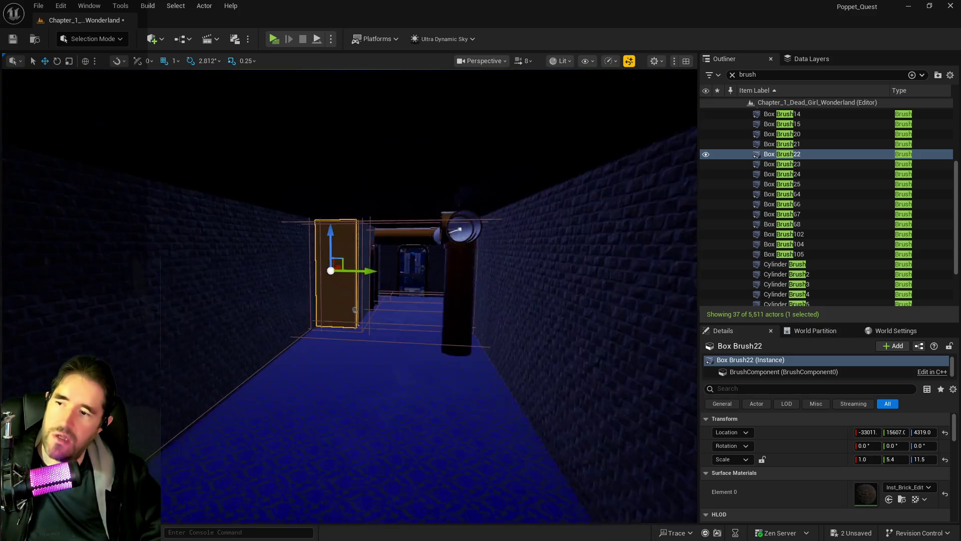
drag(399, 244, 376, 253)
click(376, 253)
ctrl+click(543, 284)
drag(543, 284, 541, 264)
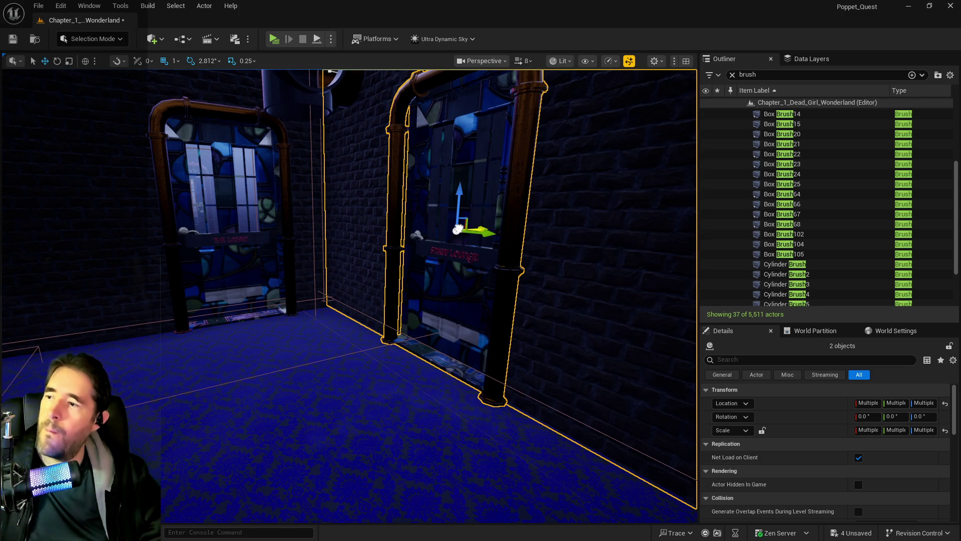
mouse_move(283, 258)
mouse_down()
mouse_move(321, 258)
mouse_move(320, 245)
mouse_up()
drag(354, 295, 353, 295)
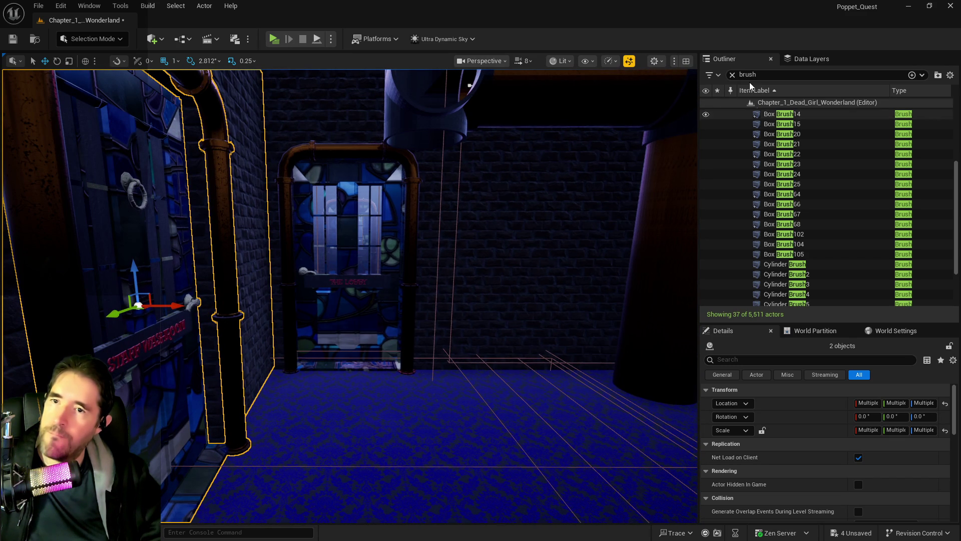
Filter the data layers by 'staff' and load DL_C3_Staff_Washroom.
click(803, 60)
click(792, 77)
text(staff)
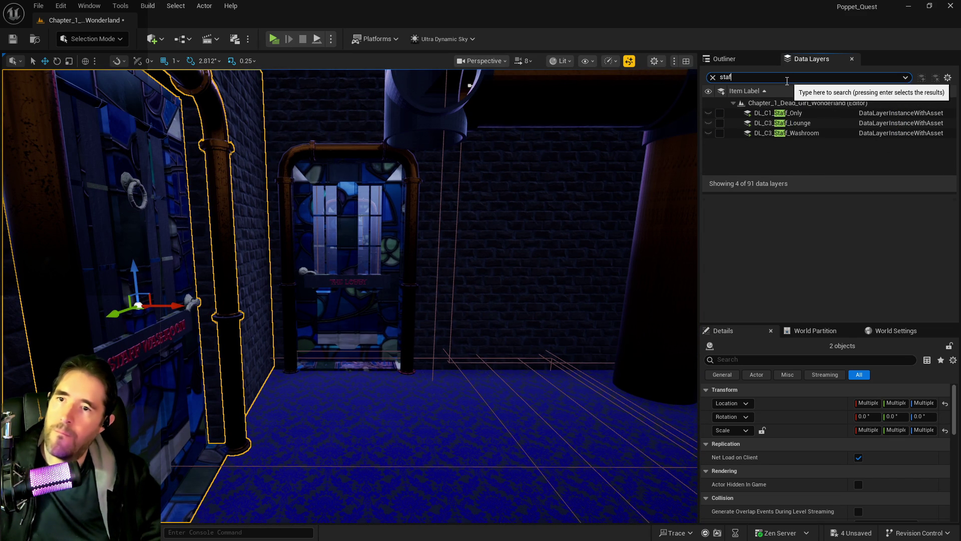
click(720, 133)
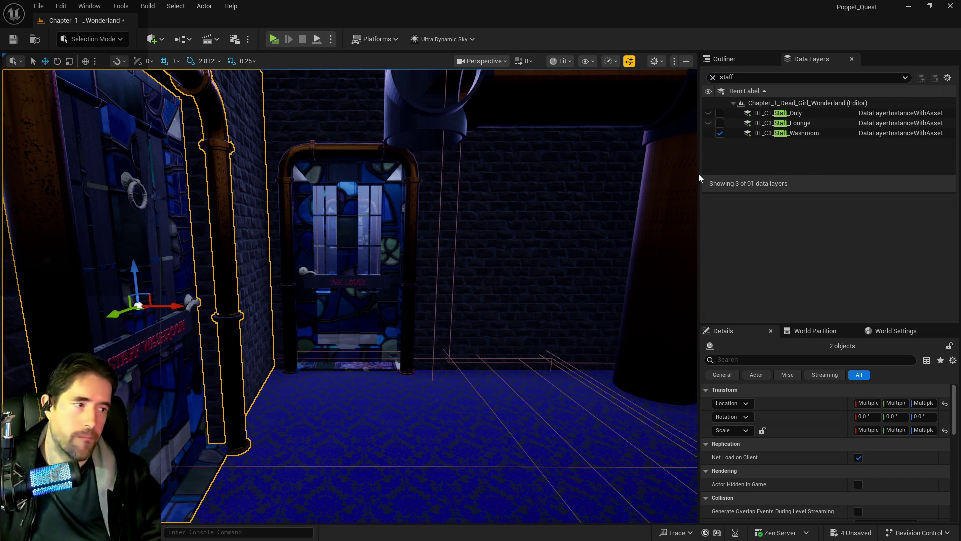
key(f)
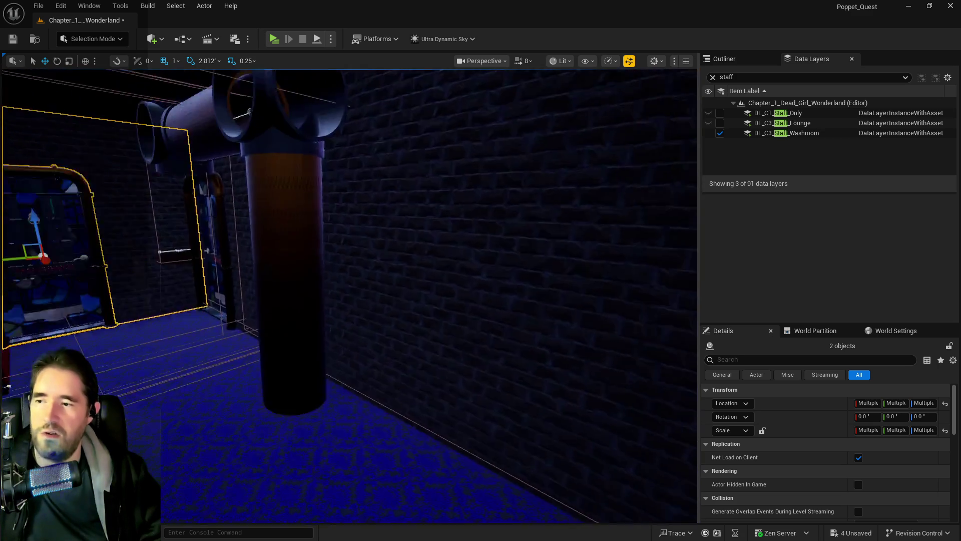
mouse_move(351, 295)
mouse_down()
mouse_move(321, 311)
mouse_move(321, 290)
mouse_up()
mouse_move(598, 349)
mouse_down()
mouse_move(598, 390)
mouse_move(597, 361)
mouse_up()
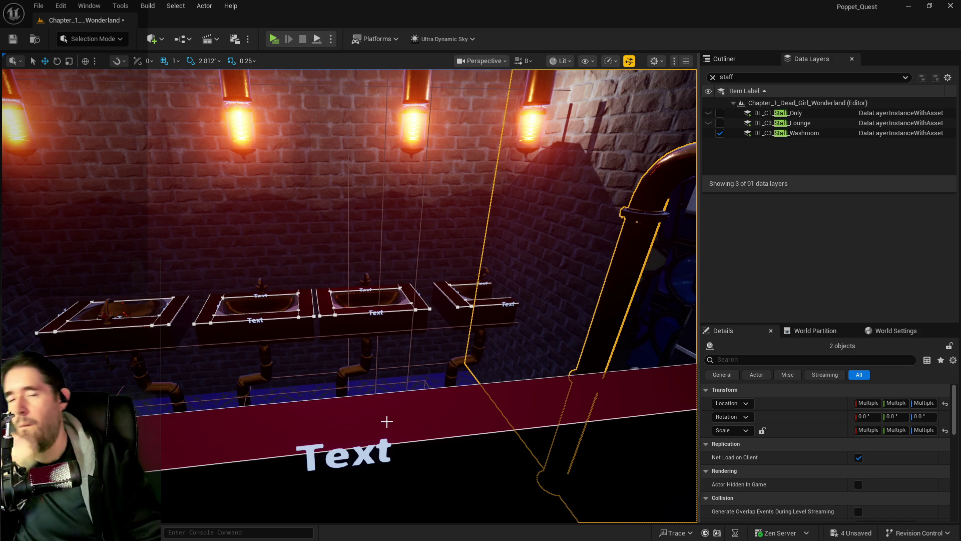
drag(598, 360, 550, 360)
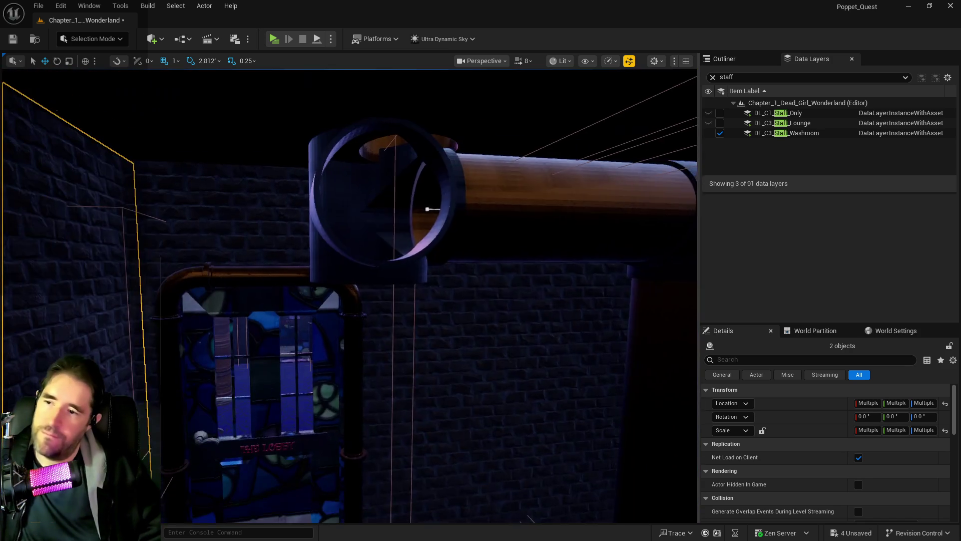
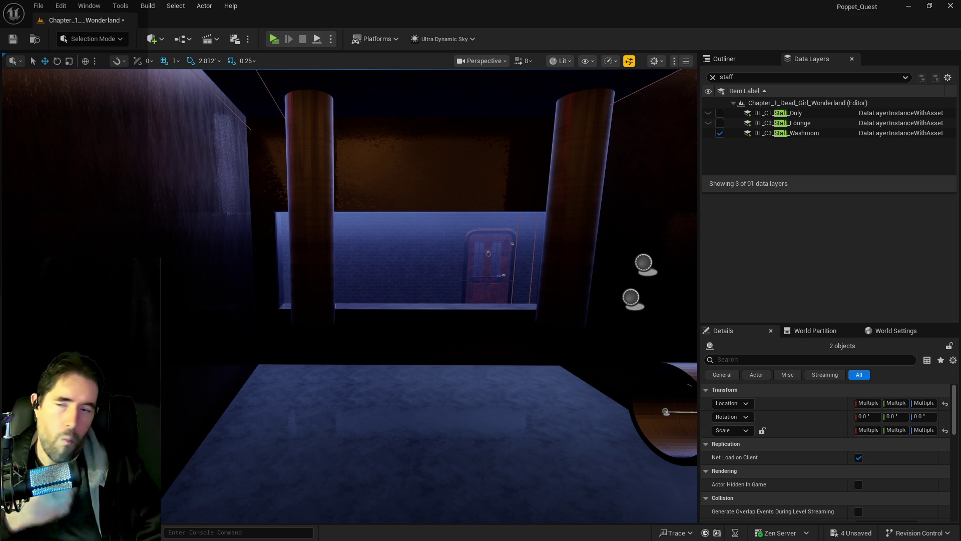
Move the selected door and pipe assembly against the washroom wall.
key(f)
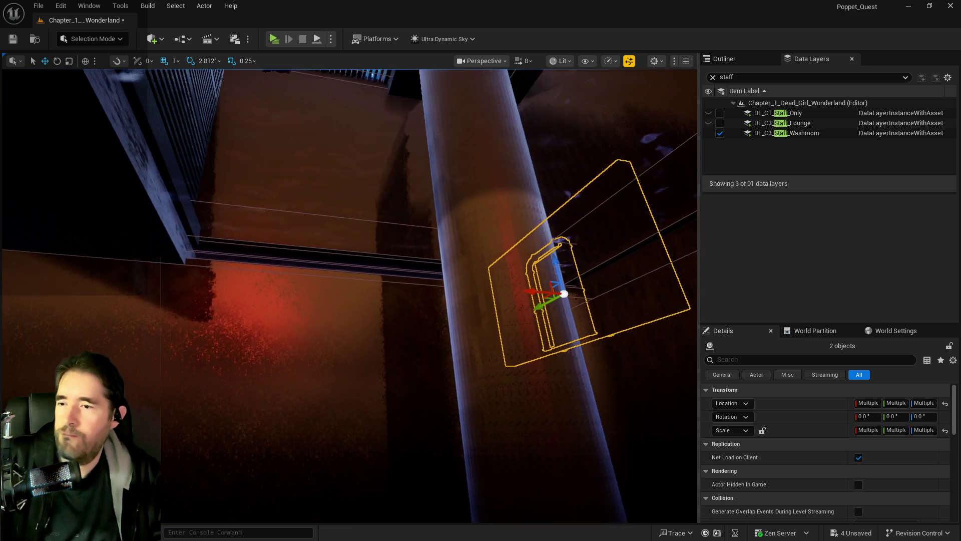
key(w)
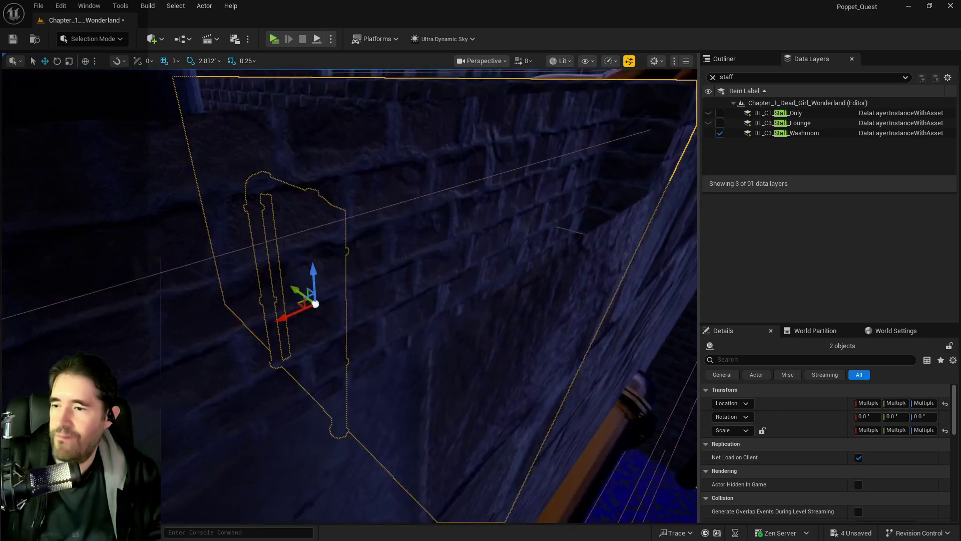
key(s)
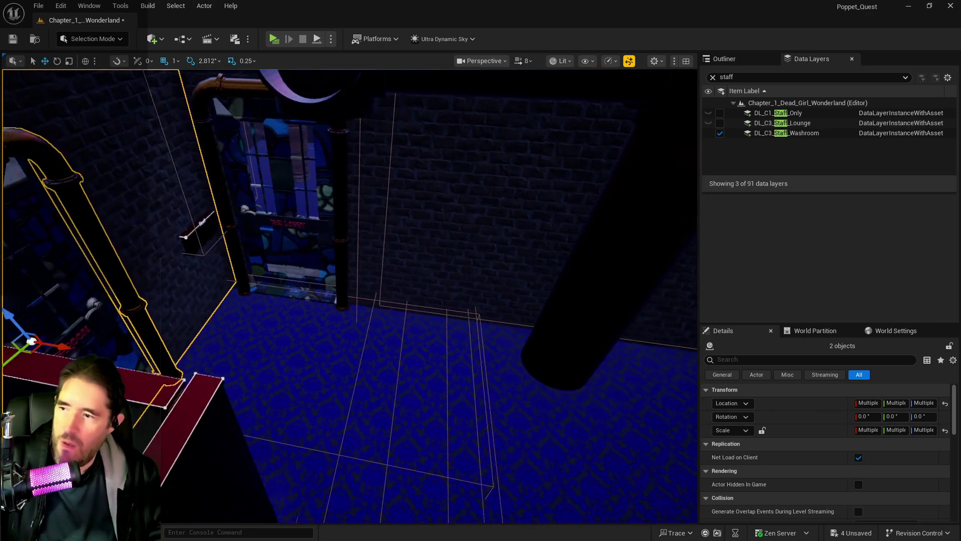
key(s)
mouse_move(123, 299)
mouse_down()
mouse_move(225, 386)
mouse_move(439, 504)
mouse_move(225, 461)
mouse_up()
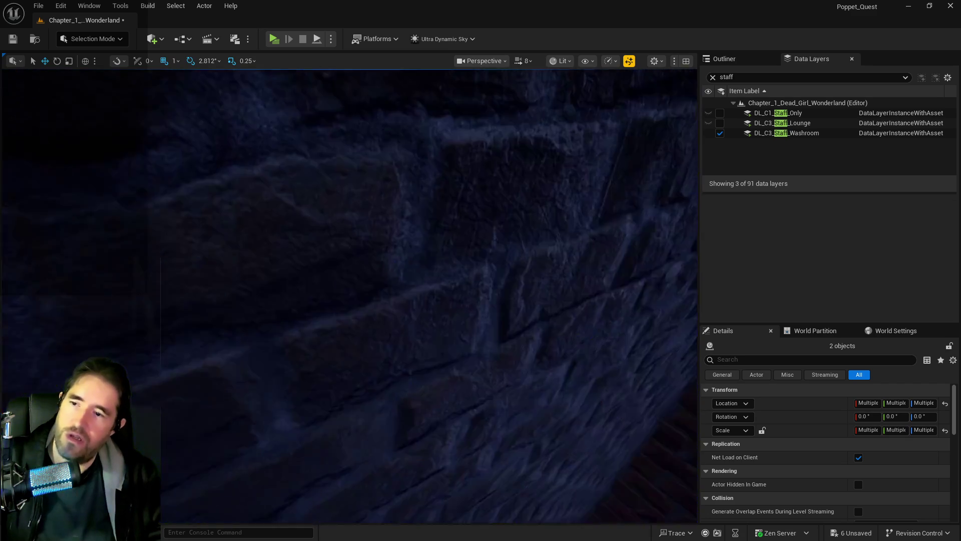
key(f)
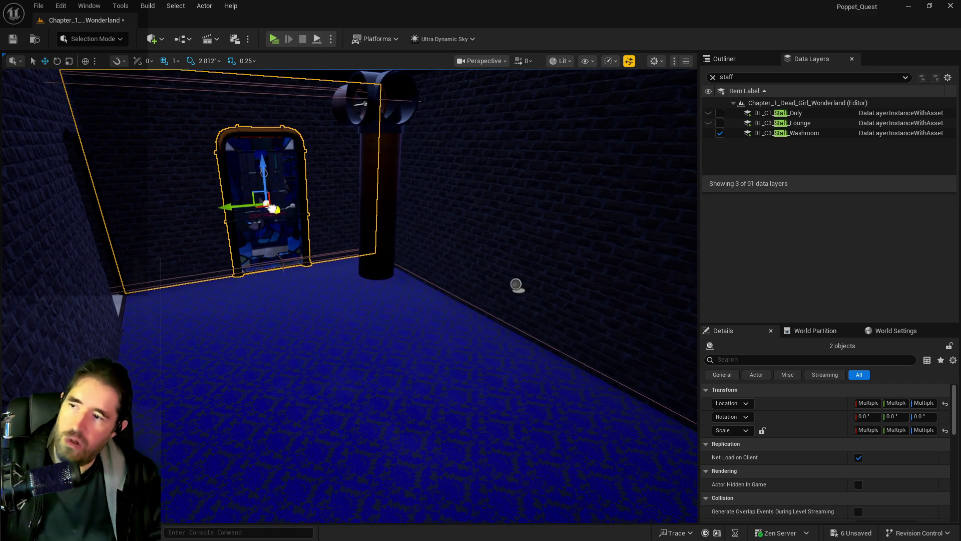
key(w)
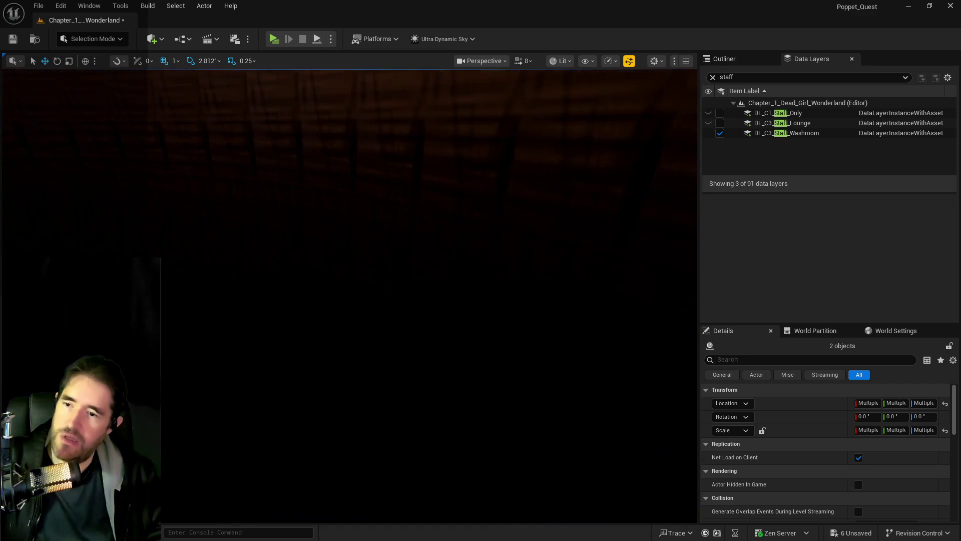
key(f)
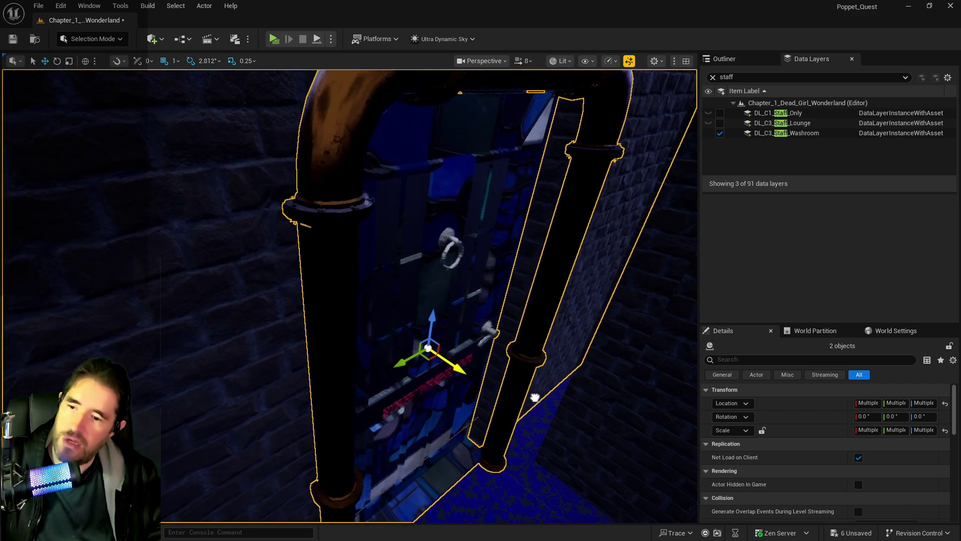
Select and inspect brick wall Box Brush22, then select SM_Locker_Room_Lounge_Wall2.
click(600, 402)
key(f)
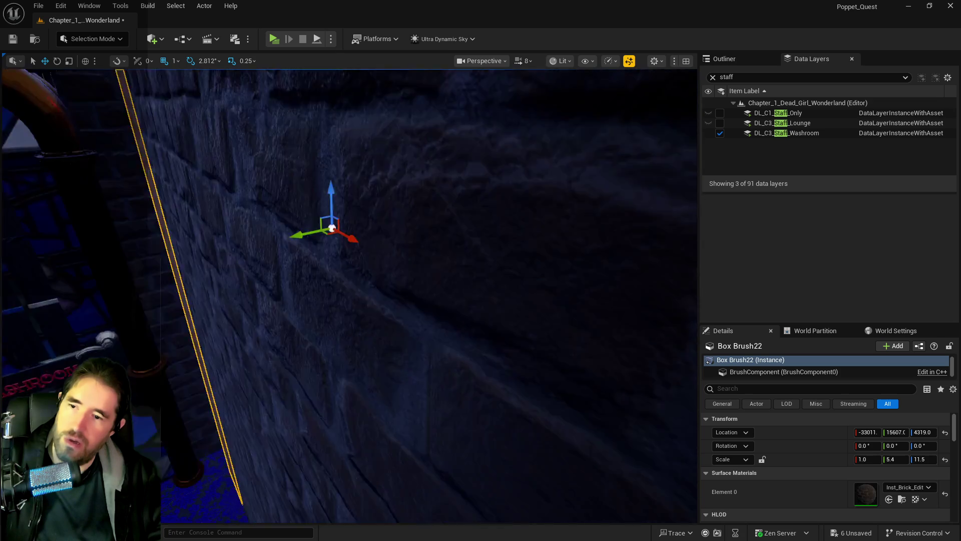
key(w)
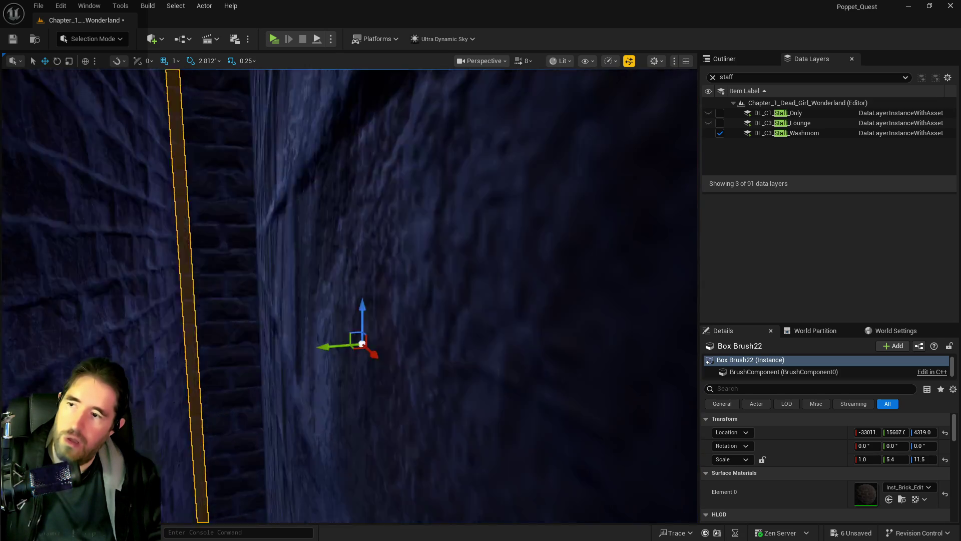
key(s)
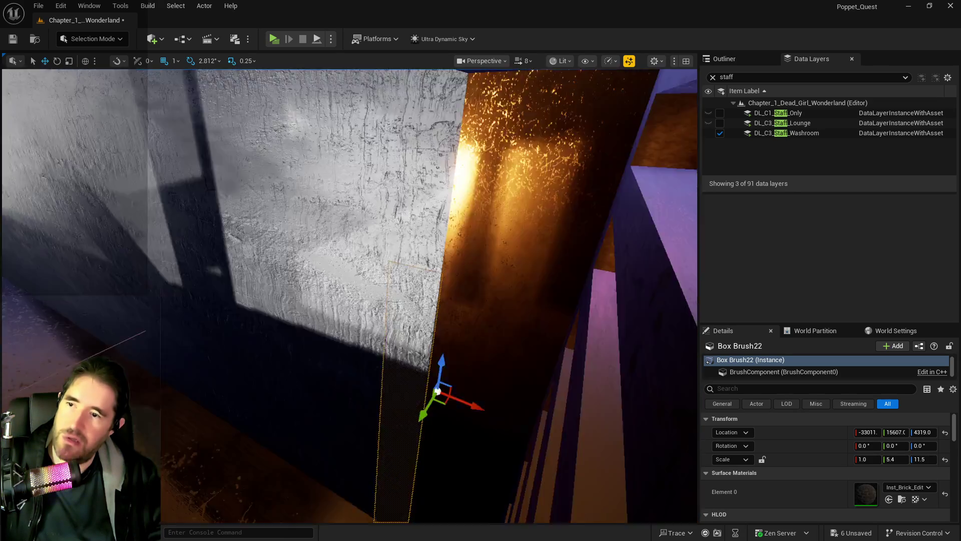
key(s)
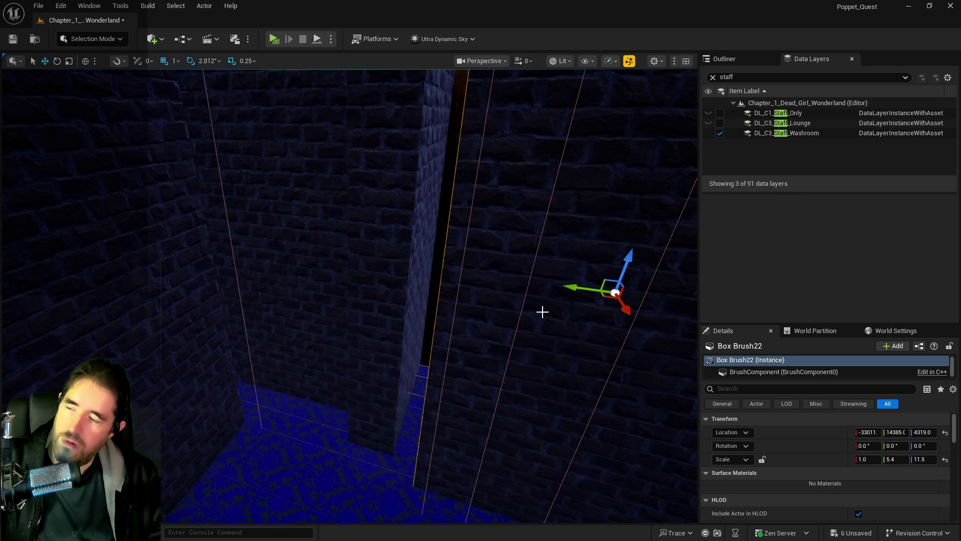
click(355, 283)
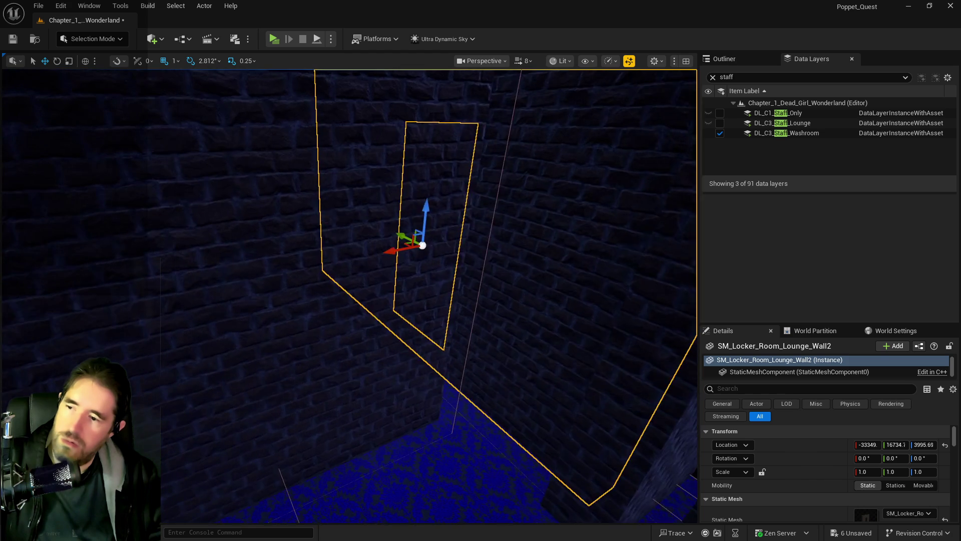
Add the pipe beside the lounge wall to the selection and survey the wall and doorway.
key(w)
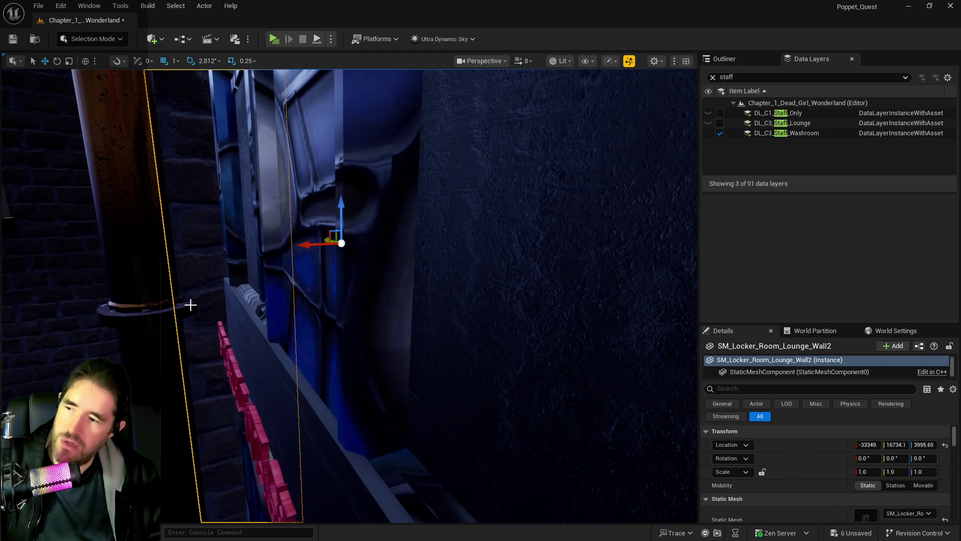
ctrl+click(189, 304)
key(w)
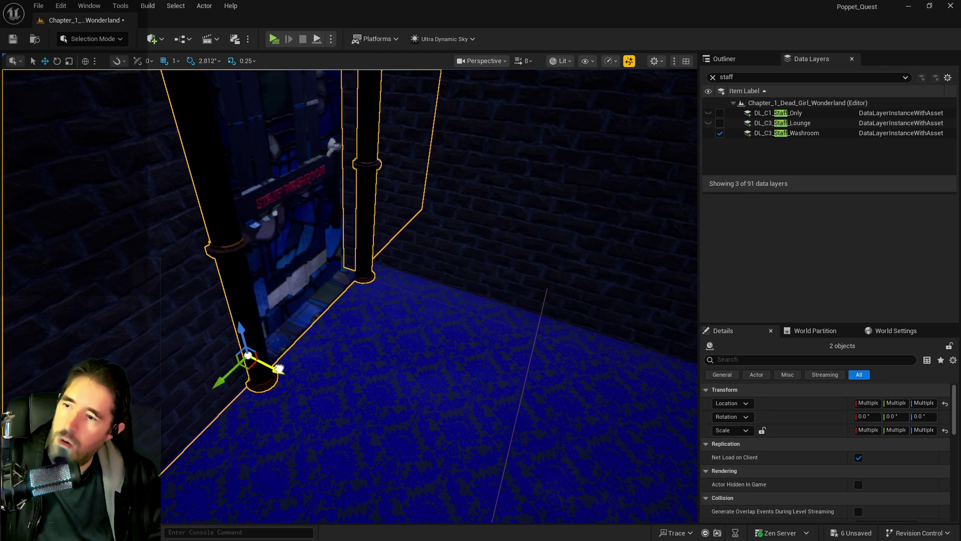
key(w)
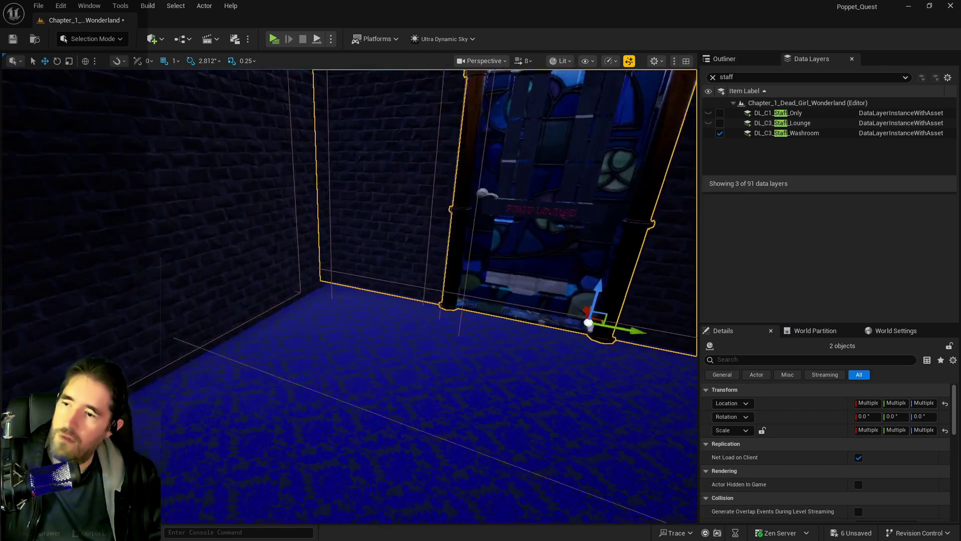
key(w)
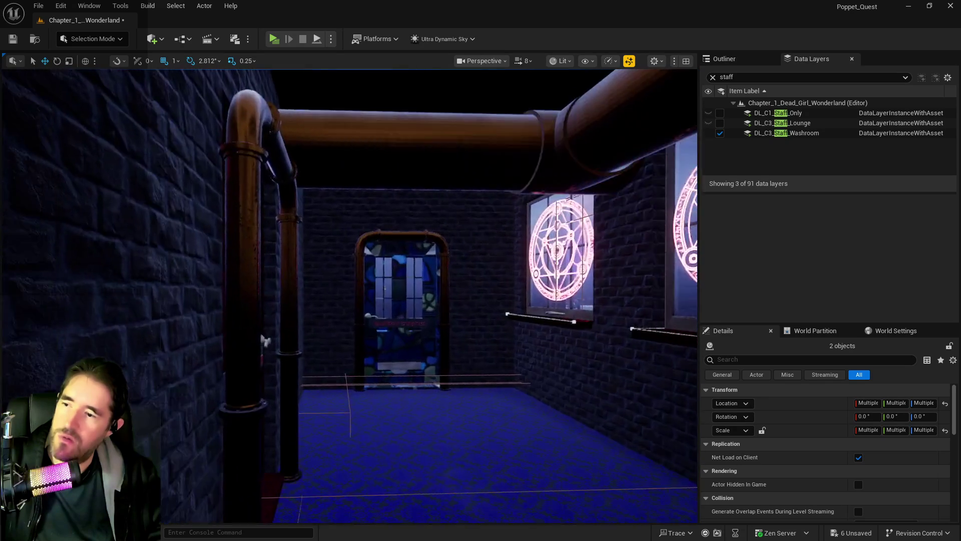
key(s)
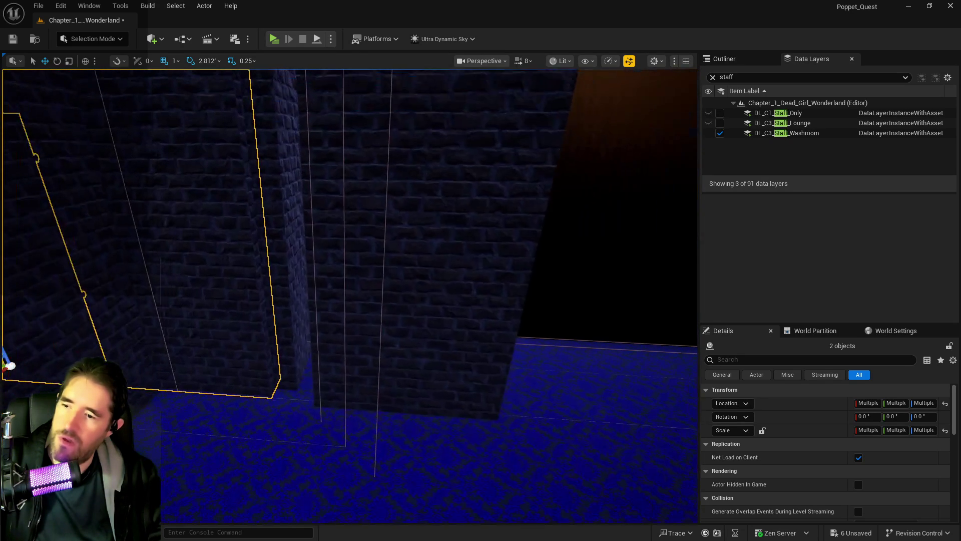
key(s)
key(a)
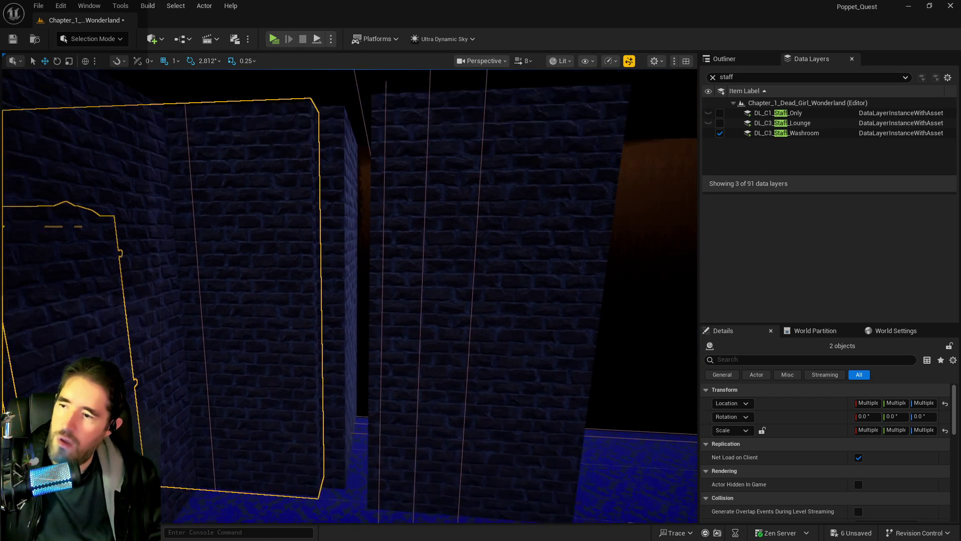
key(a)
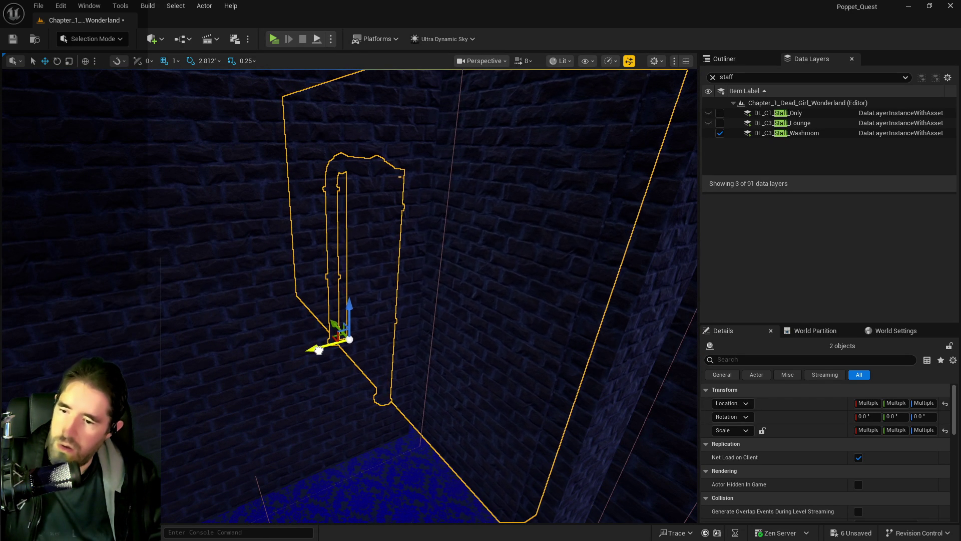
key(a)
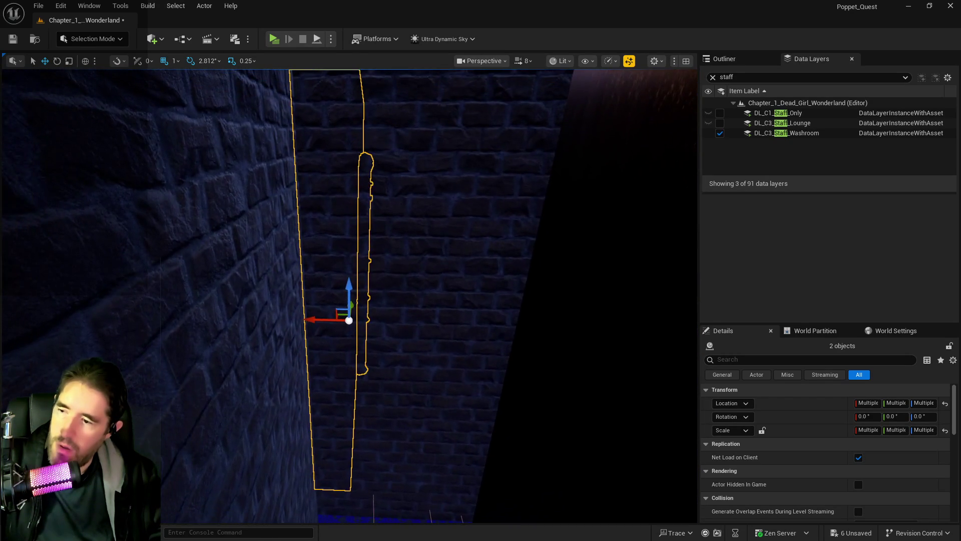
key(a)
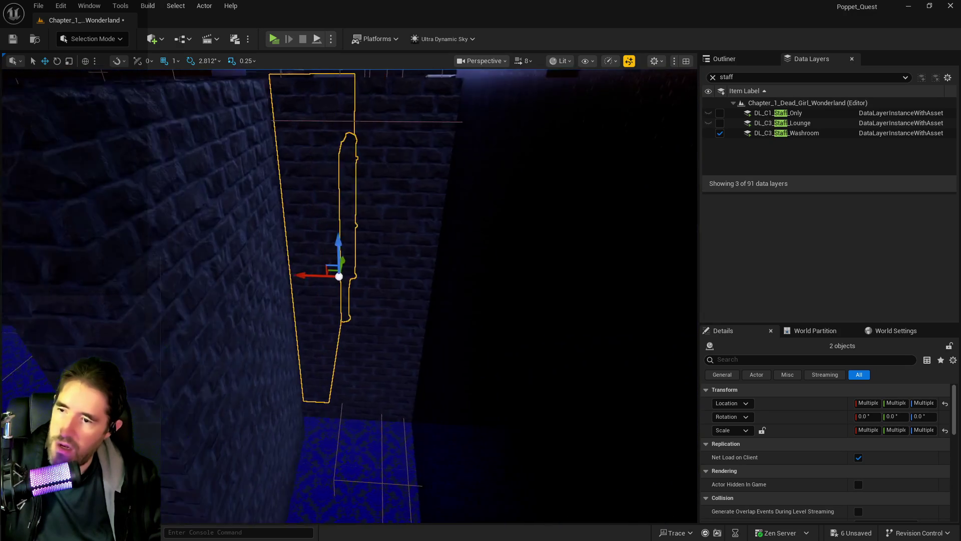
Select Box Brush68 and show the Outliner filtered to brush actors.
click(346, 350)
drag(346, 350, 682, 129)
click(719, 61)
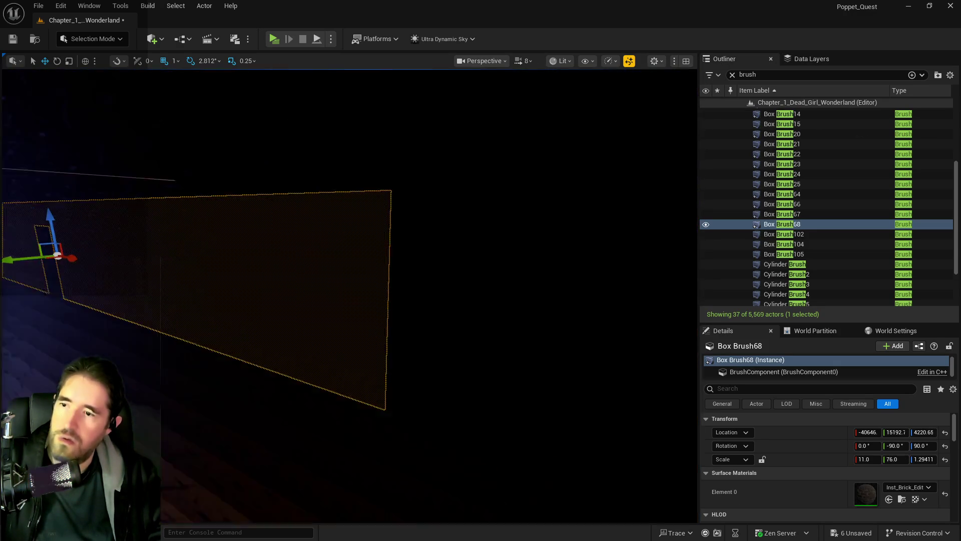
Undo the accidental brush surface selection and delete the Box Brush22 wall.
mouse_move(350, 295)
mouse_down()
mouse_move(411, 271)
mouse_move(451, 290)
mouse_up()
mouse_move(536, 174)
mouse_down()
mouse_move(520, 180)
mouse_move(537, 174)
mouse_up()
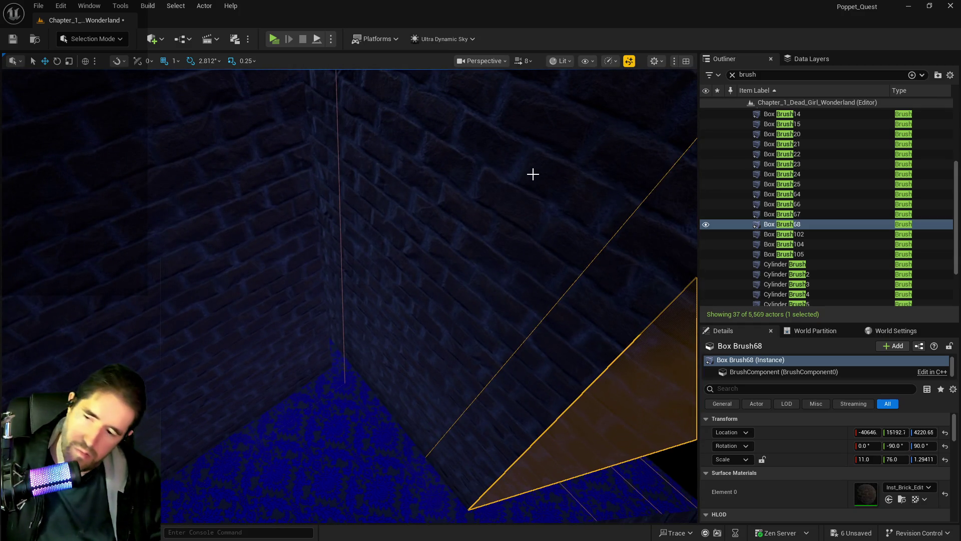
key(ctrl+z)
key(ctrl+z)
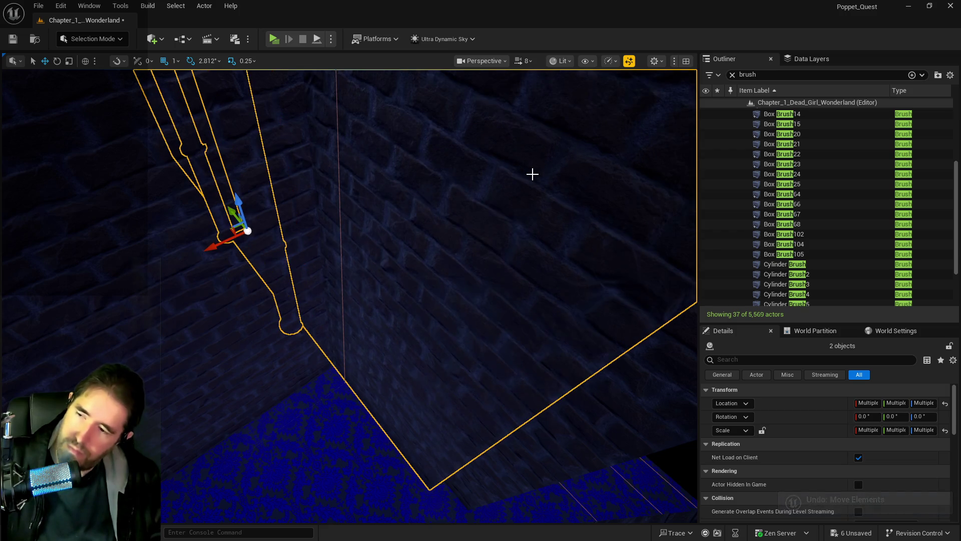
click(631, 348)
key(f)
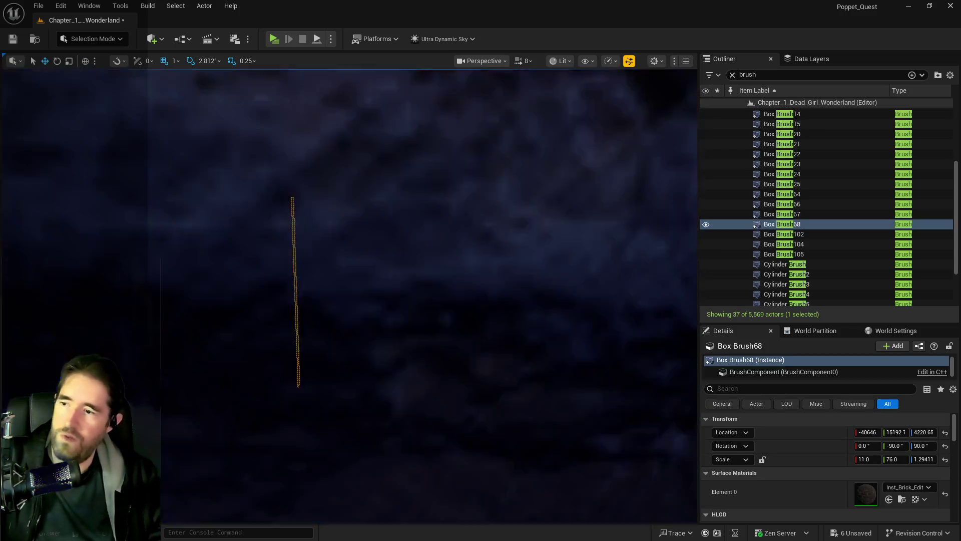
mouse_move(629, 380)
mouse_down()
mouse_move(612, 374)
mouse_move(629, 379)
mouse_up()
click(488, 384)
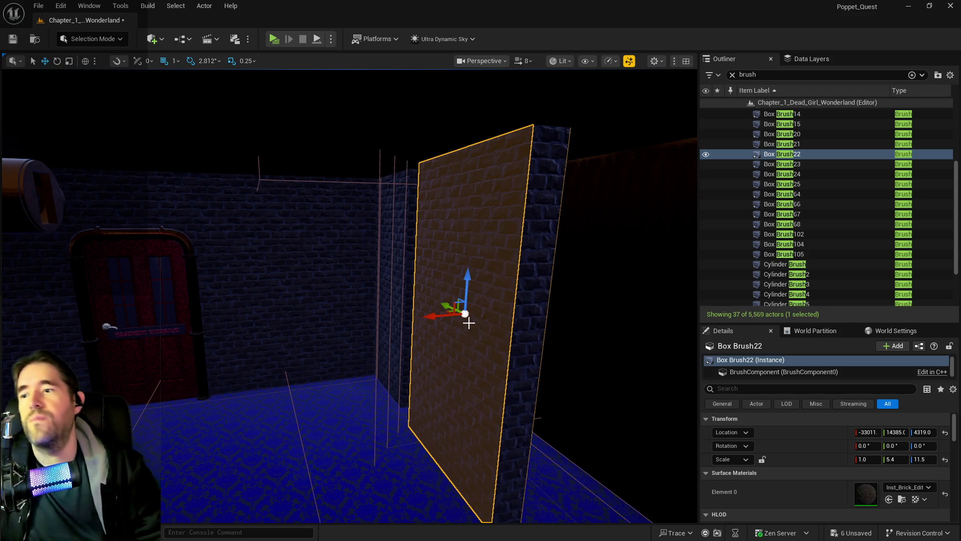
key(Delete)
Slide Box Brush68 along X to -40566, then select the Whimsy Wonders building instance.
click(622, 395)
mouse_move(622, 396)
mouse_down()
mouse_move(613, 386)
mouse_move(623, 393)
mouse_up()
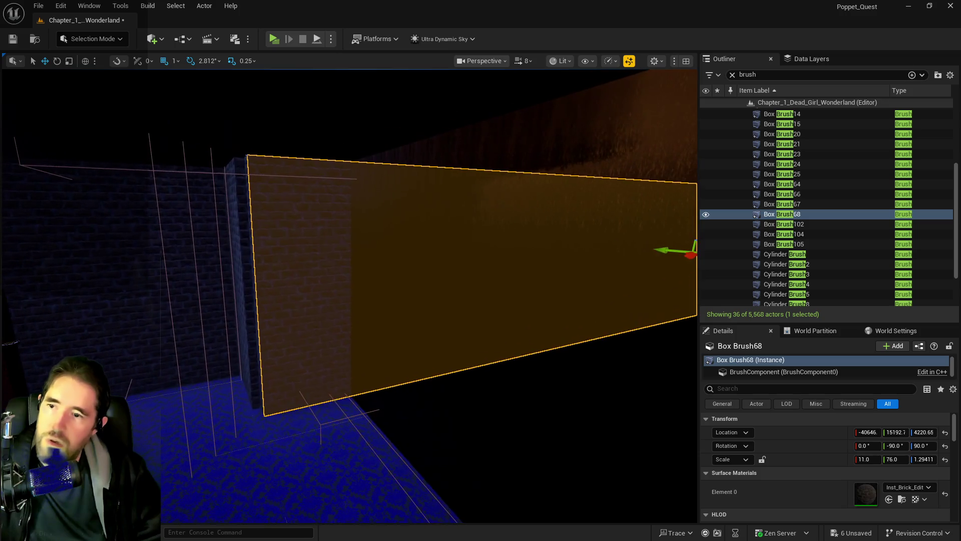
drag(867, 432, 859, 432)
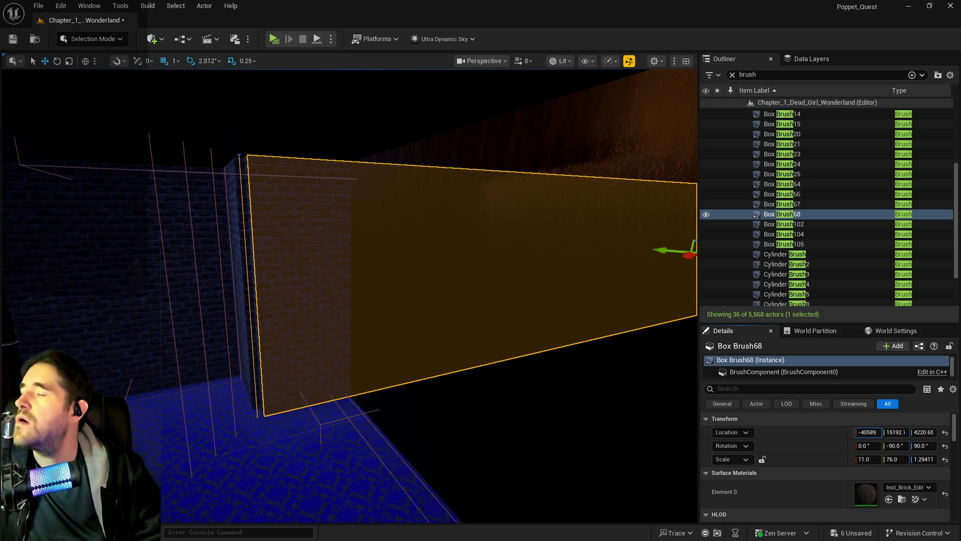
mouse_move(618, 380)
mouse_down()
mouse_move(500, 351)
mouse_move(632, 382)
mouse_up()
drag(866, 432, 872, 432)
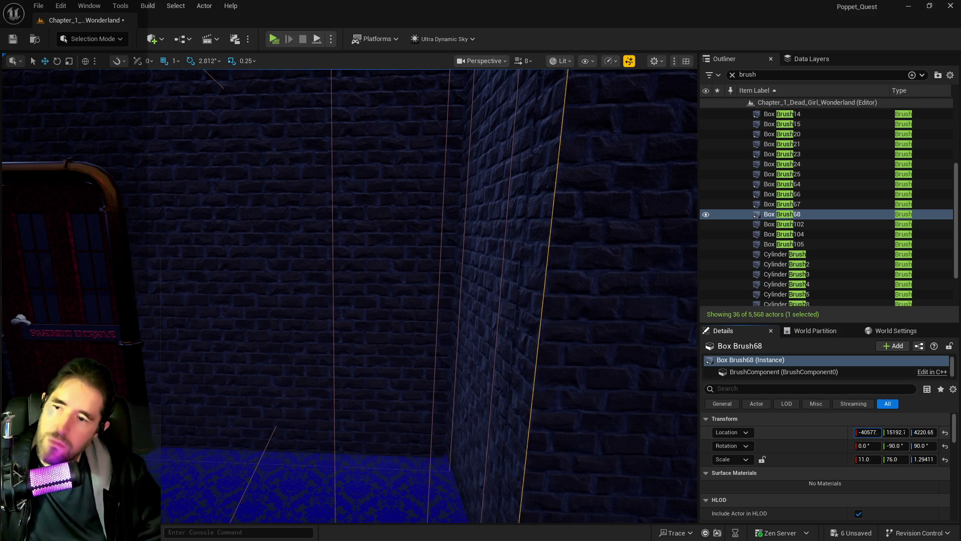
drag(862, 432, 866, 433)
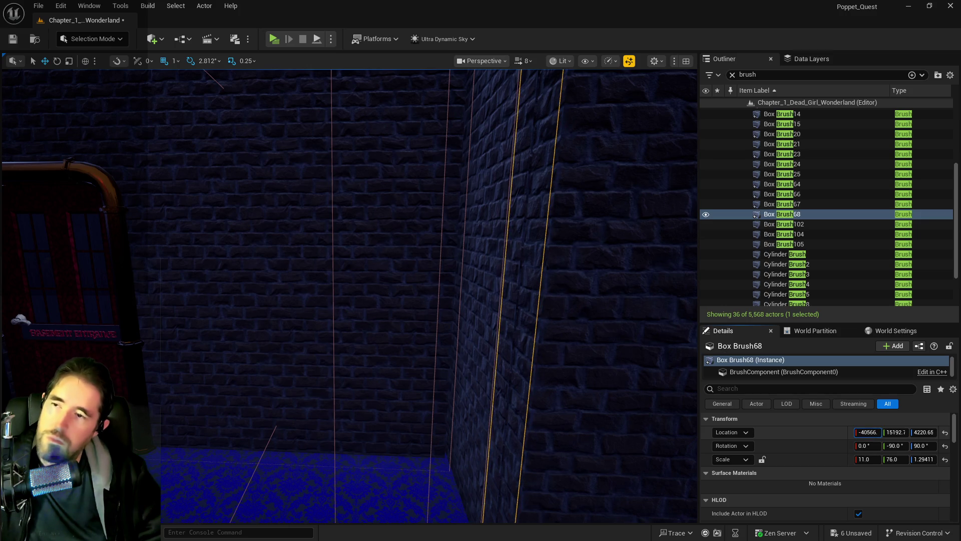
drag(602, 422, 602, 422)
mouse_move(352, 369)
mouse_down()
mouse_move(582, 431)
mouse_move(487, 404)
mouse_move(493, 431)
mouse_move(300, 295)
mouse_up()
click(352, 368)
Select Box Brush68, Box Brush104 and Box Brush105 together and frame them.
ctrl+click(343, 328)
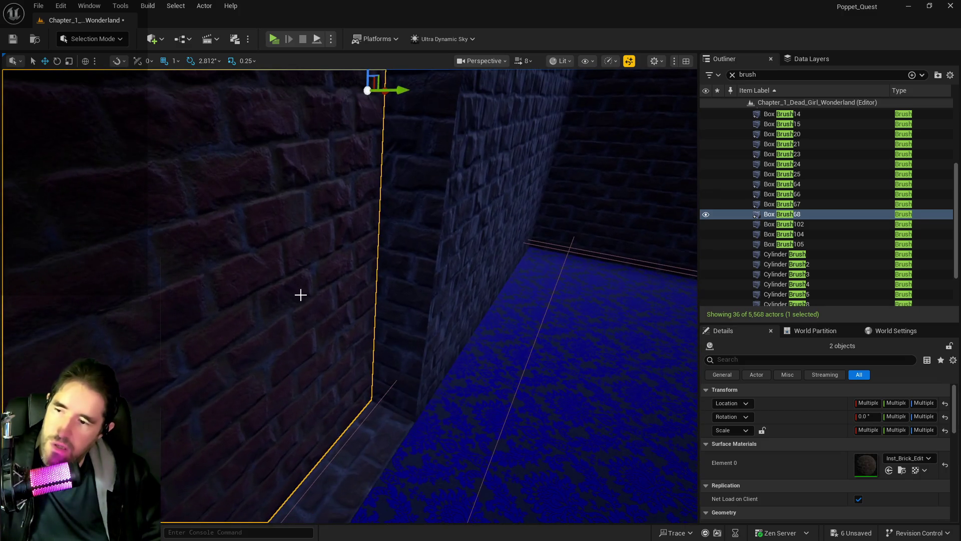
ctrl+click(402, 318)
drag(401, 318, 347, 319)
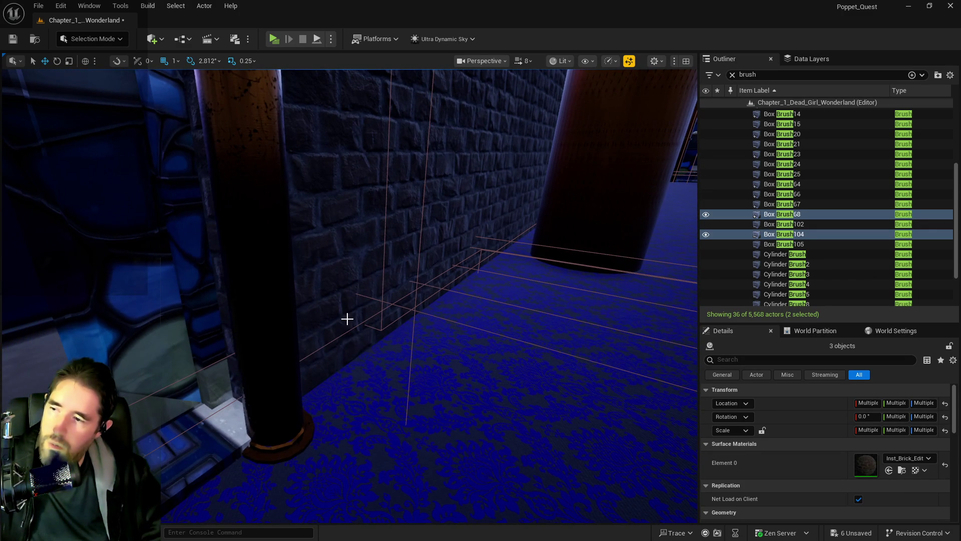
ctrl+click(223, 318)
drag(224, 318, 224, 319)
drag(222, 354, 222, 356)
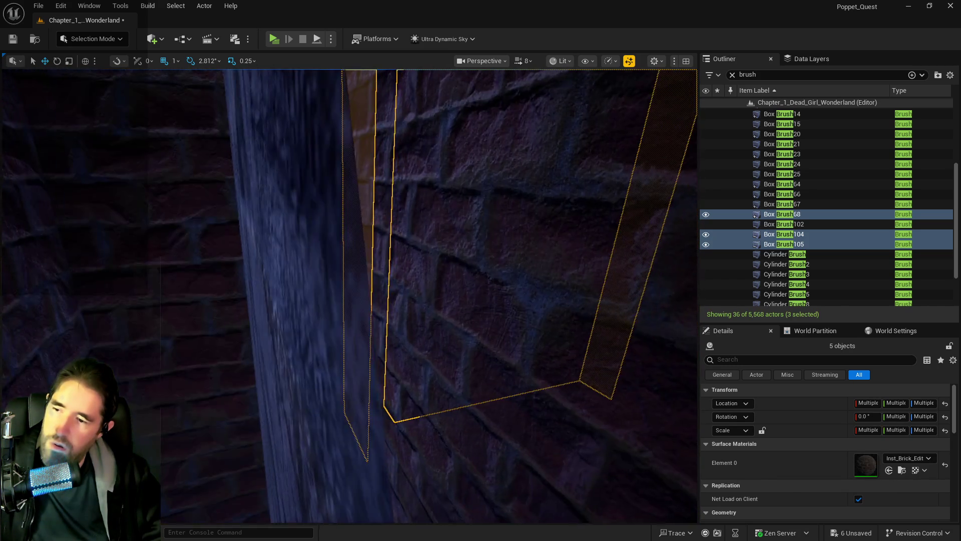
drag(362, 321, 363, 321)
ctrl+click(295, 309)
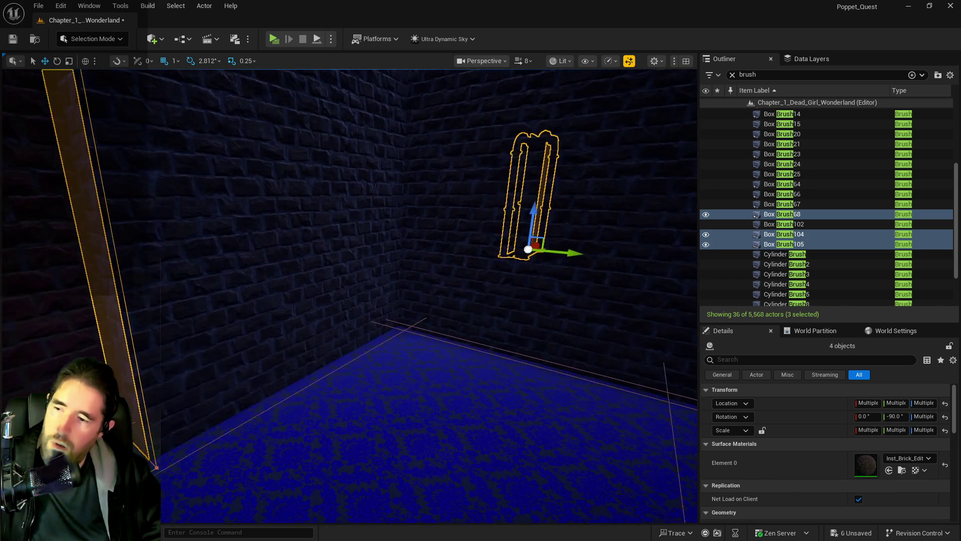
key(f)
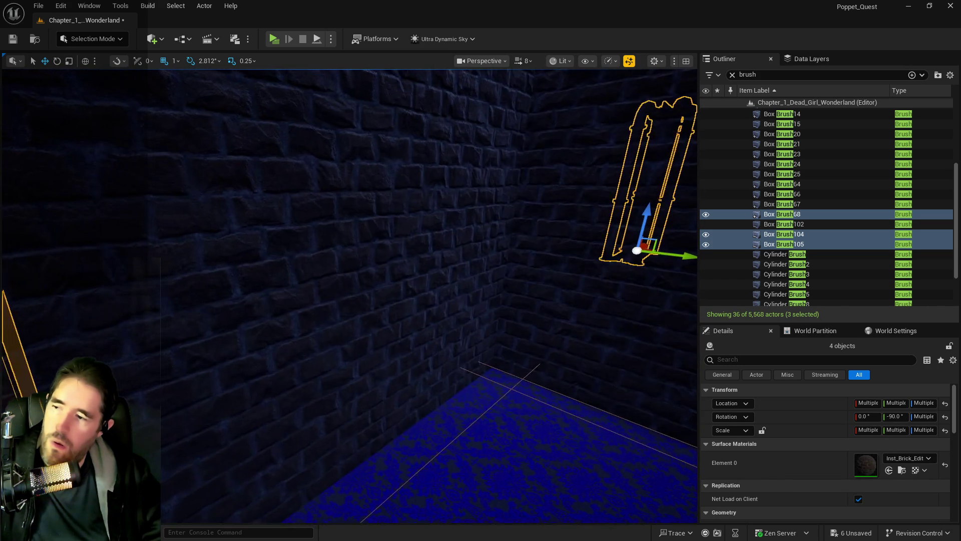
Slide the three brick brushes sideways into place, then select the SM_Hidden_Grotto_Pool_Wall_44 wall.
scroll(277, 313, up, 5)
drag(135, 301, 320, 351)
mouse_move(185, 308)
mouse_down()
mouse_move(192, 313)
mouse_move(185, 308)
mouse_up()
scroll(189, 313, up, 5)
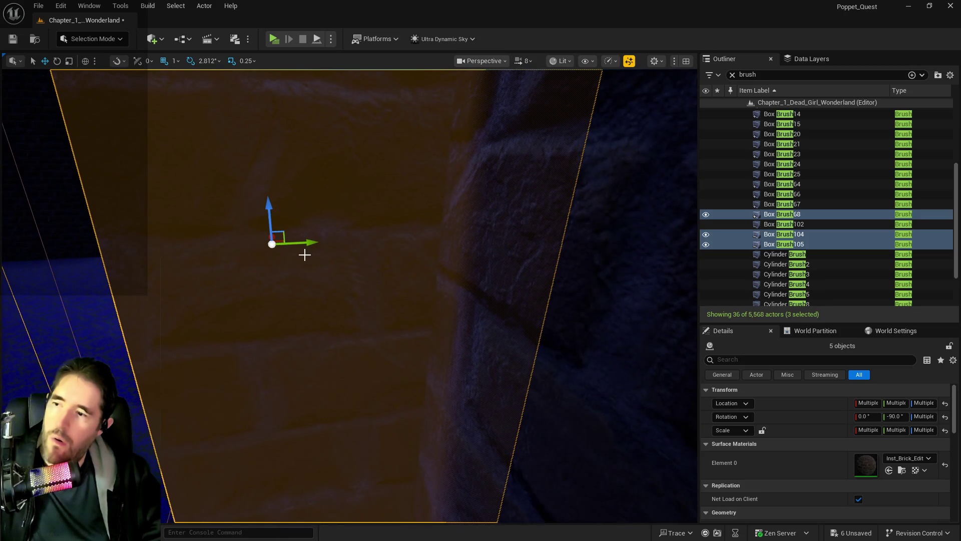
drag(312, 243, 346, 242)
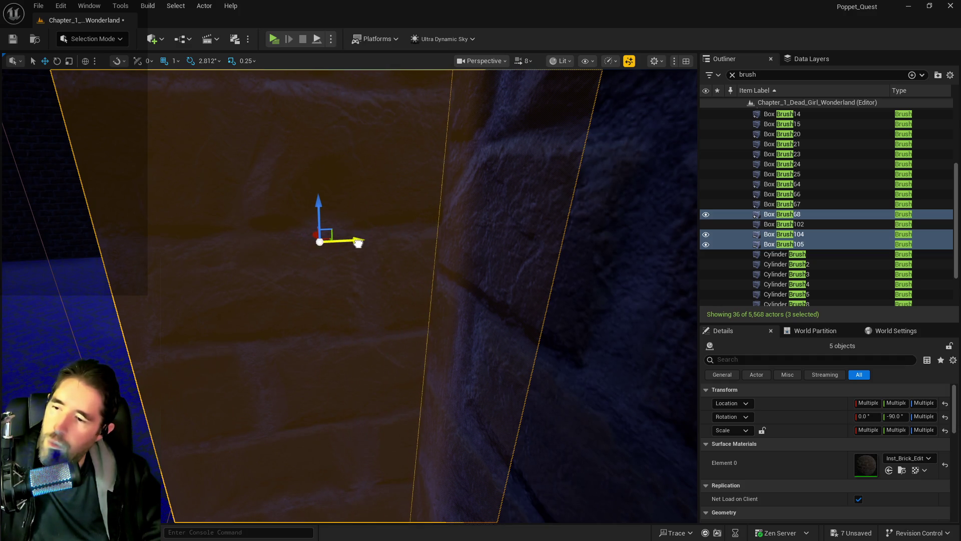
mouse_move(358, 243)
mouse_down()
mouse_move(281, 225)
mouse_move(301, 239)
mouse_move(280, 238)
mouse_move(320, 235)
mouse_move(287, 225)
mouse_move(330, 225)
mouse_up()
click(327, 240)
click(281, 229)
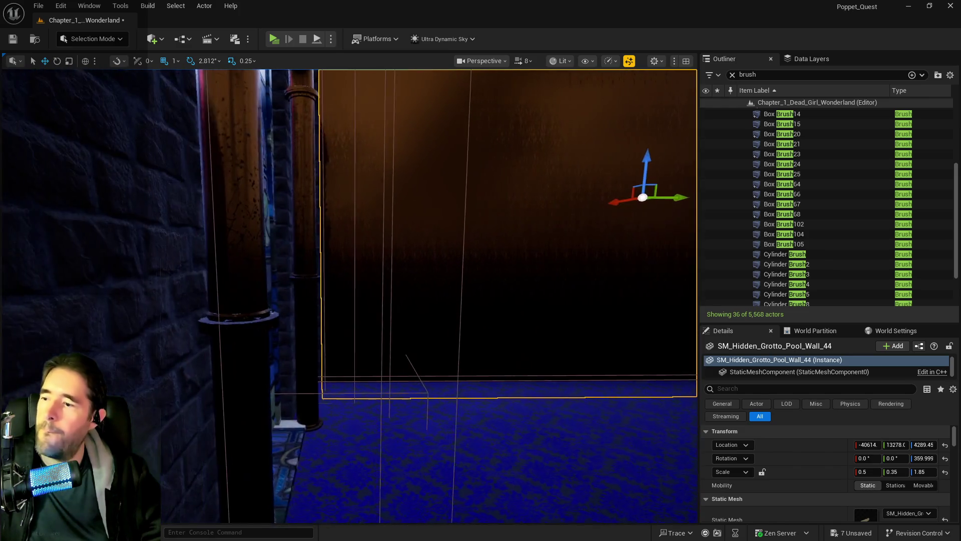
key(a)
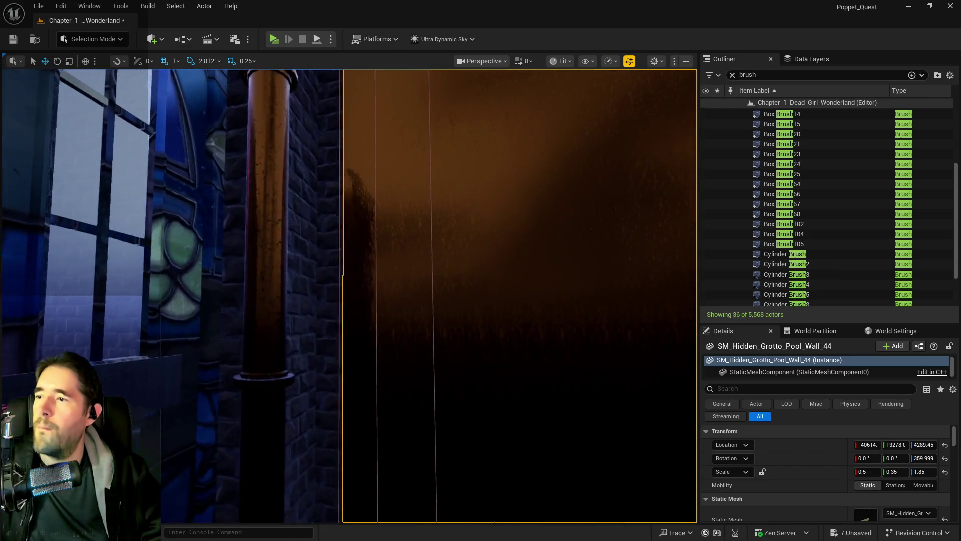
click(308, 296)
key(f)
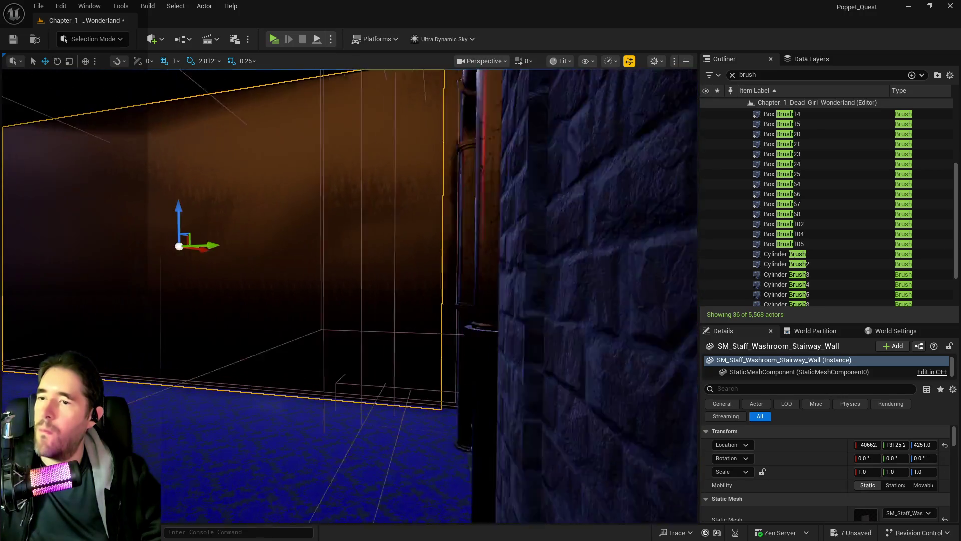
key(d)
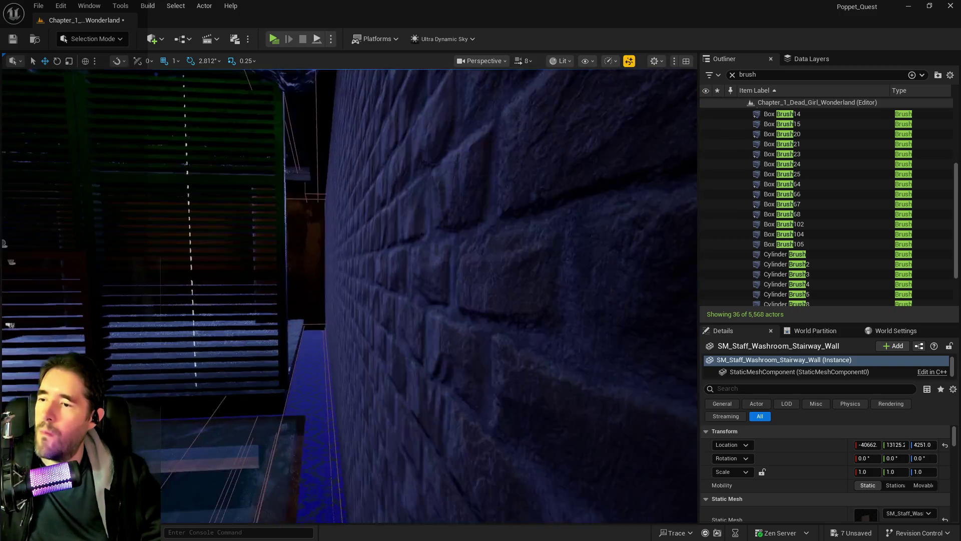
key(w)
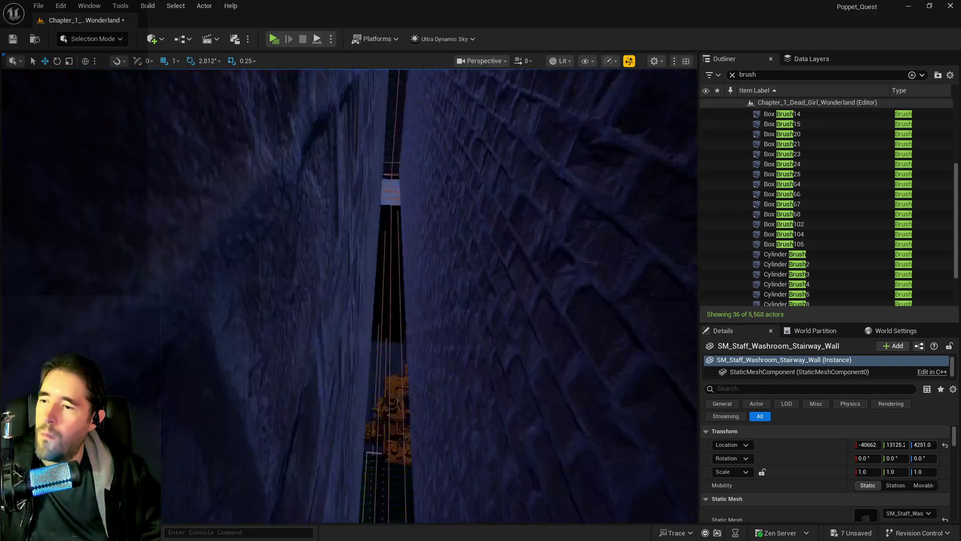
key(w)
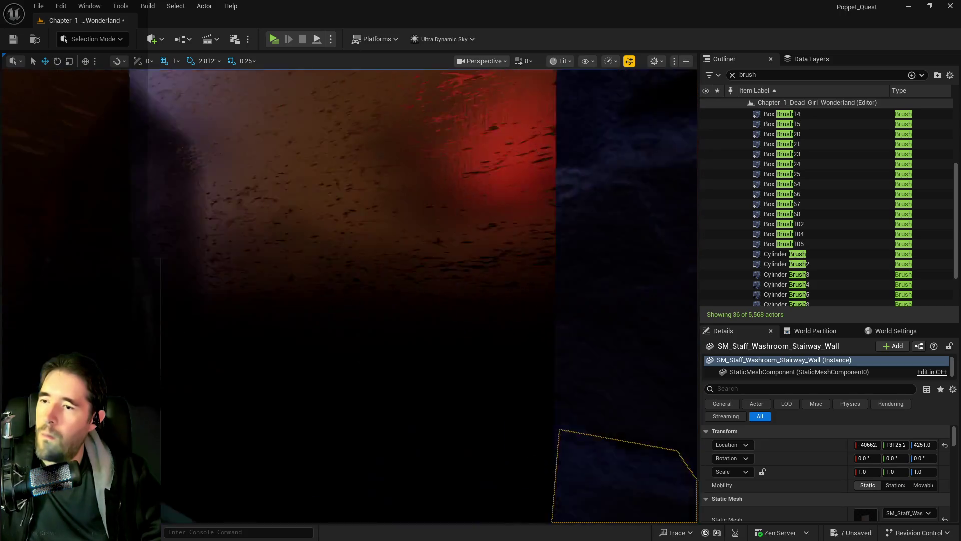
key(s)
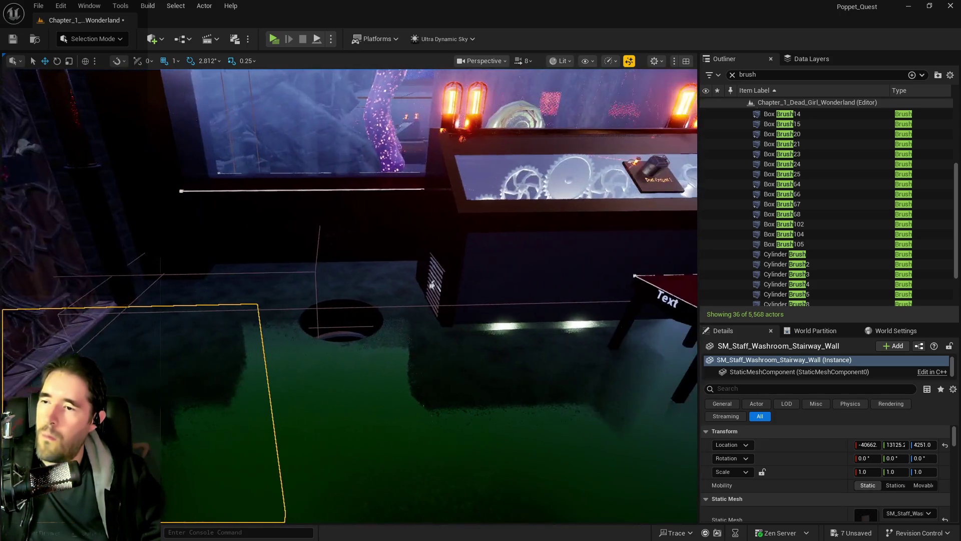
key(a)
key(a)
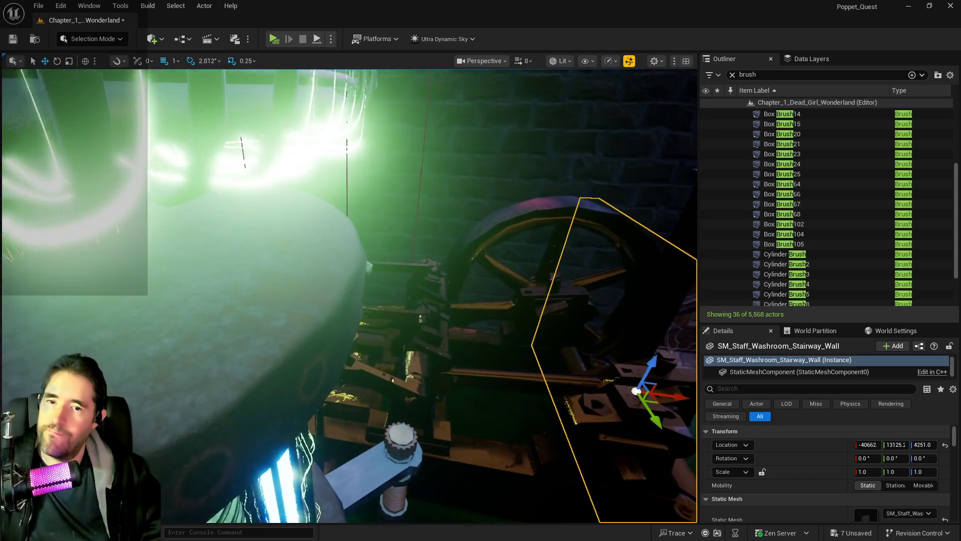